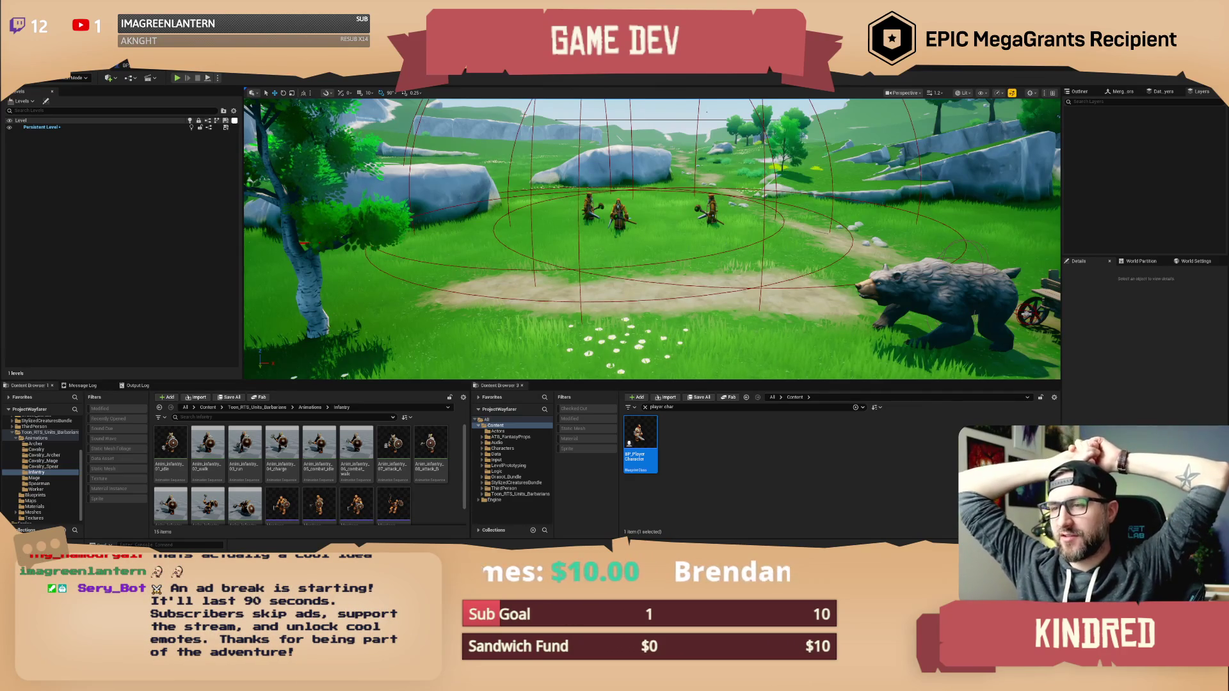
Fly the level view past the tree and warriors to the bear and cart, then bring up BP_PlayerCharacter.
drag(704, 236, 741, 84)
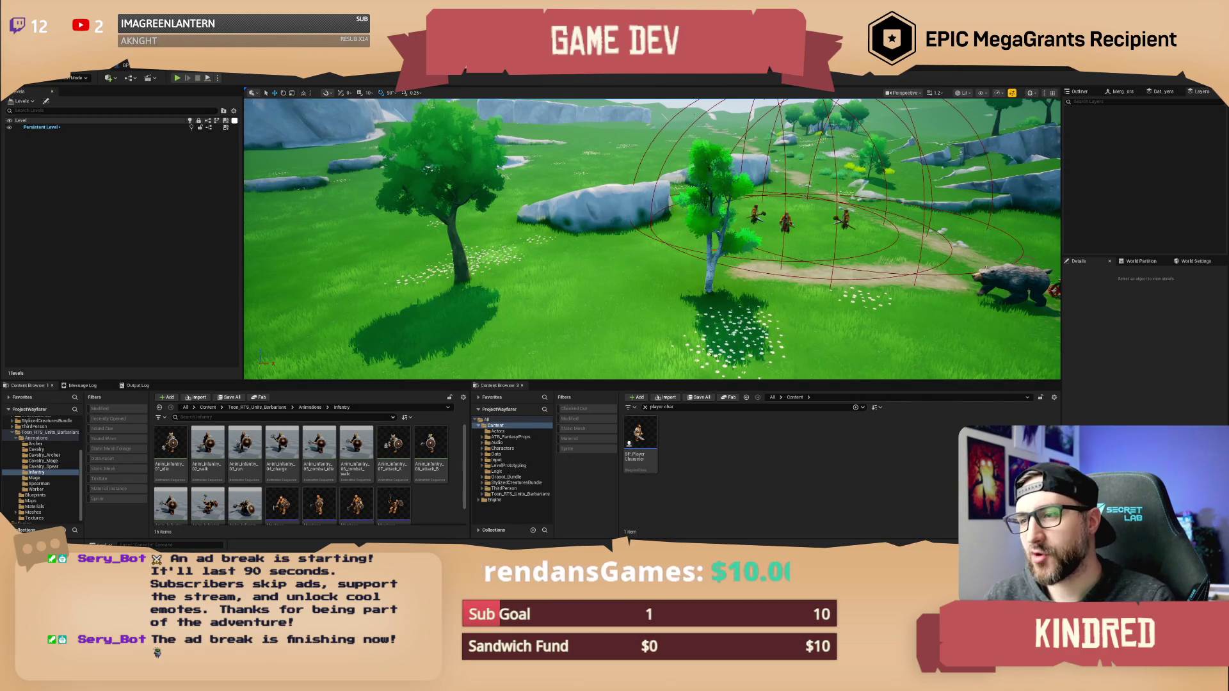
key(s)
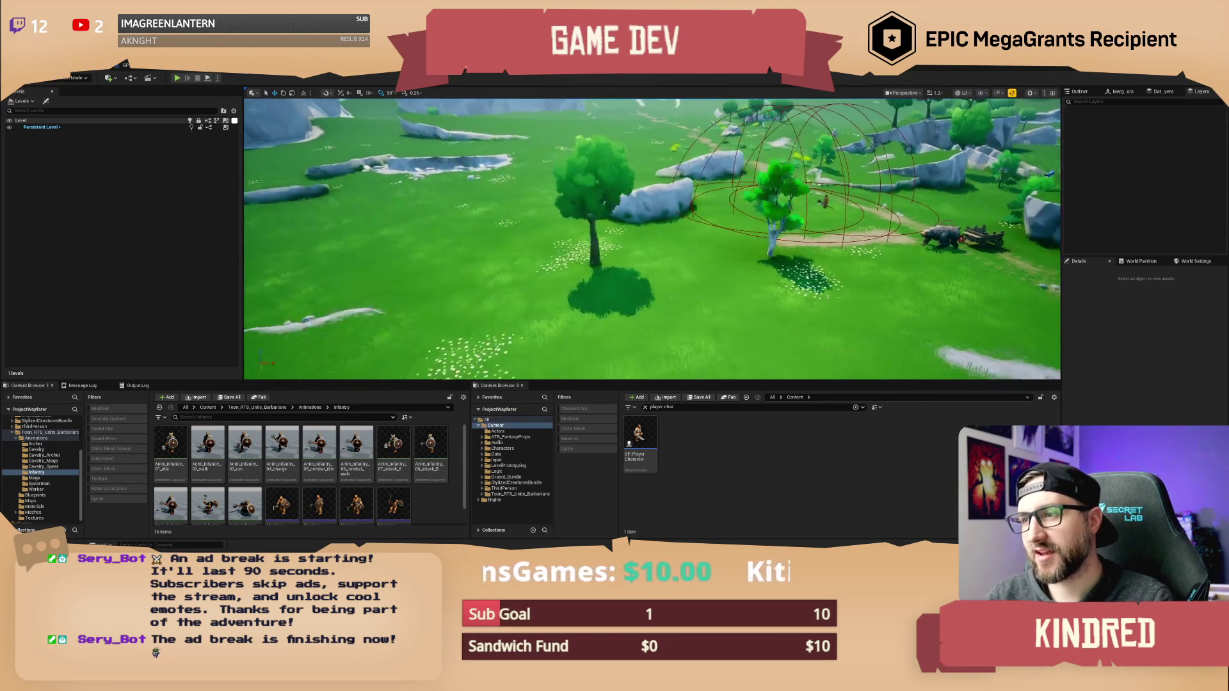
key(w)
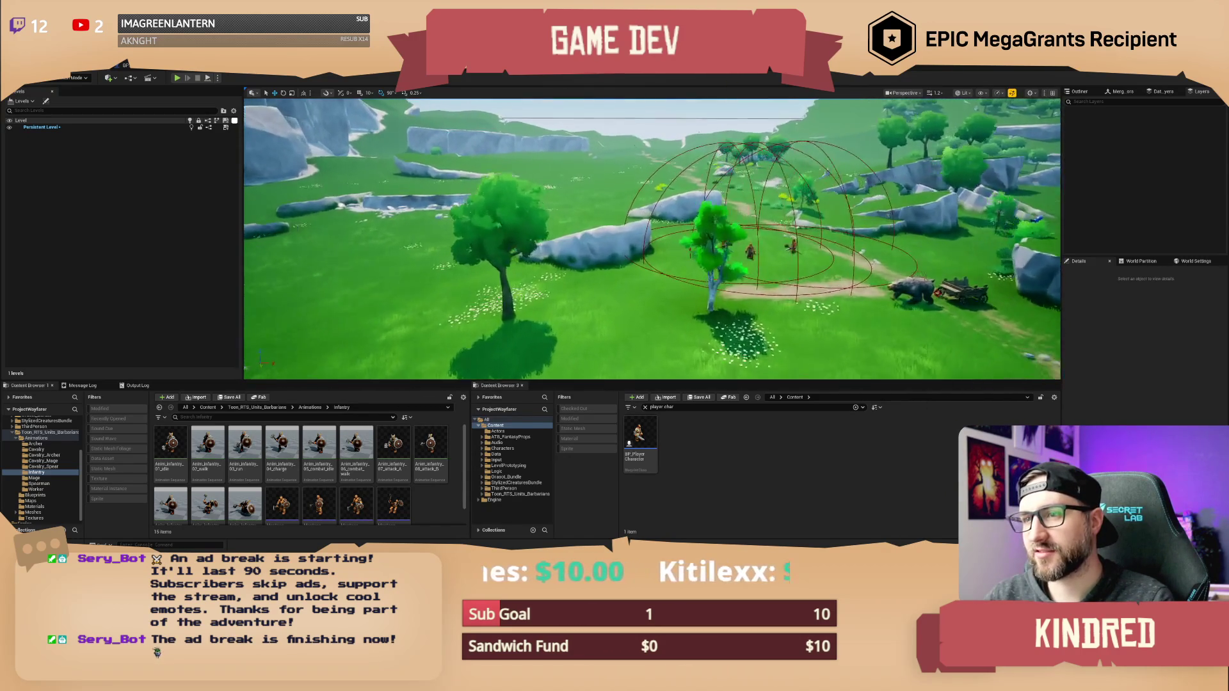
key(w)
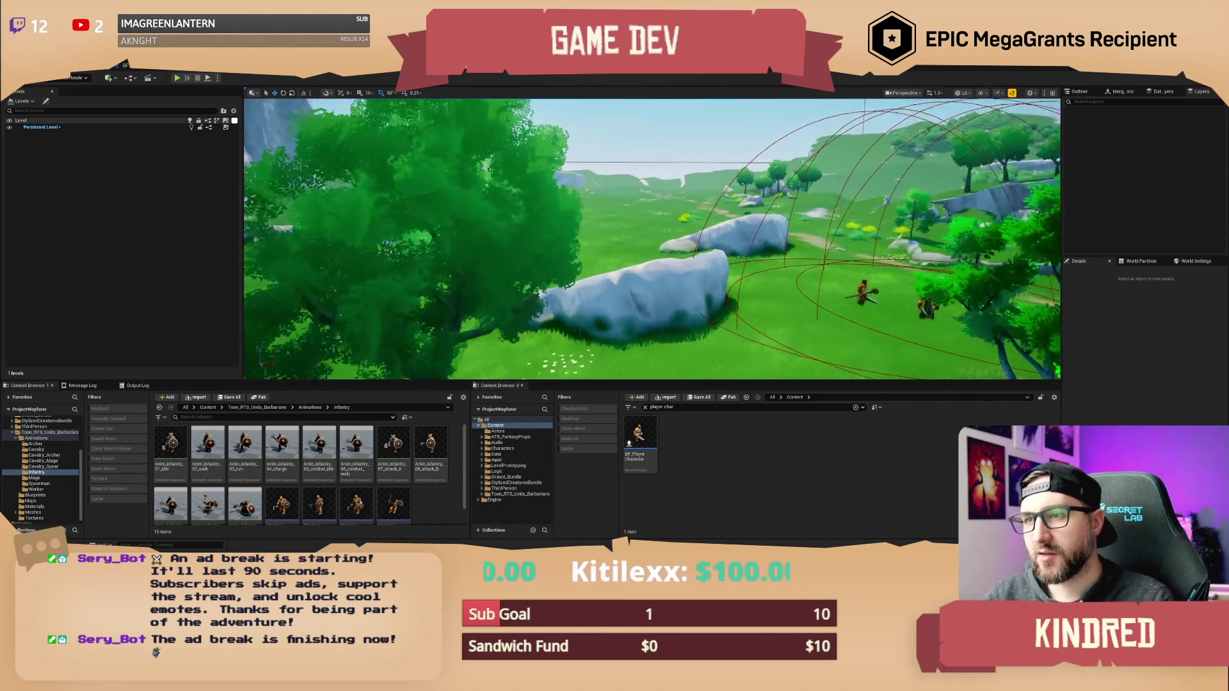
key(w)
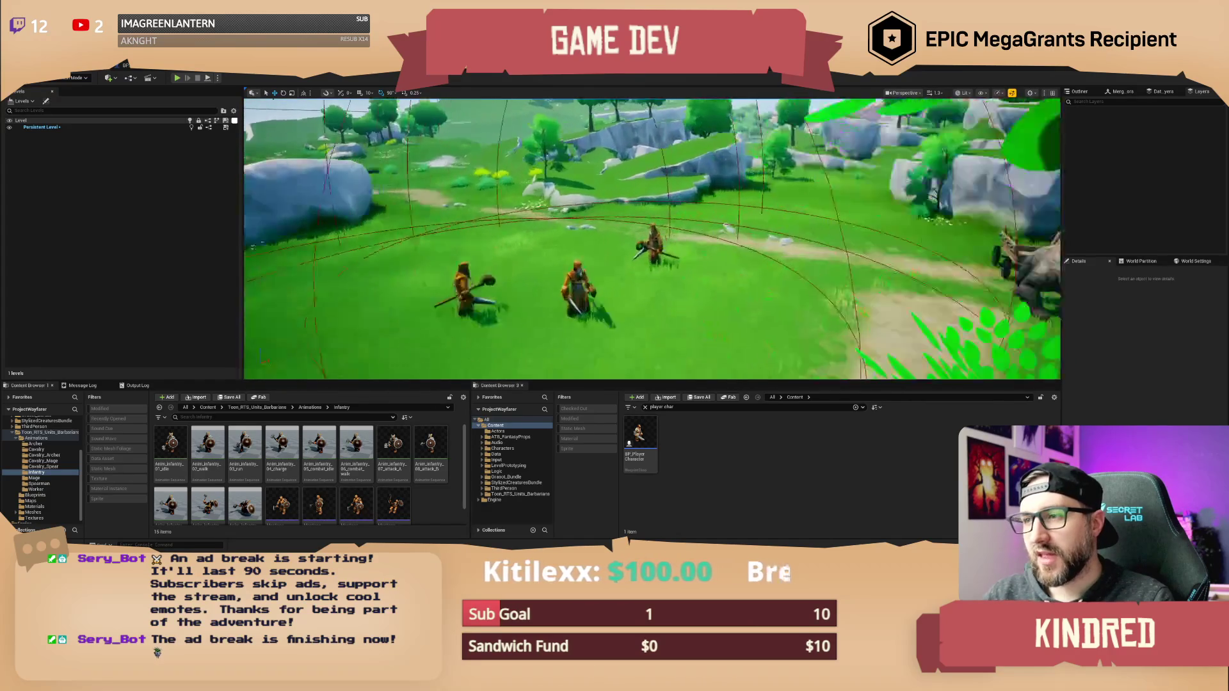
key(w)
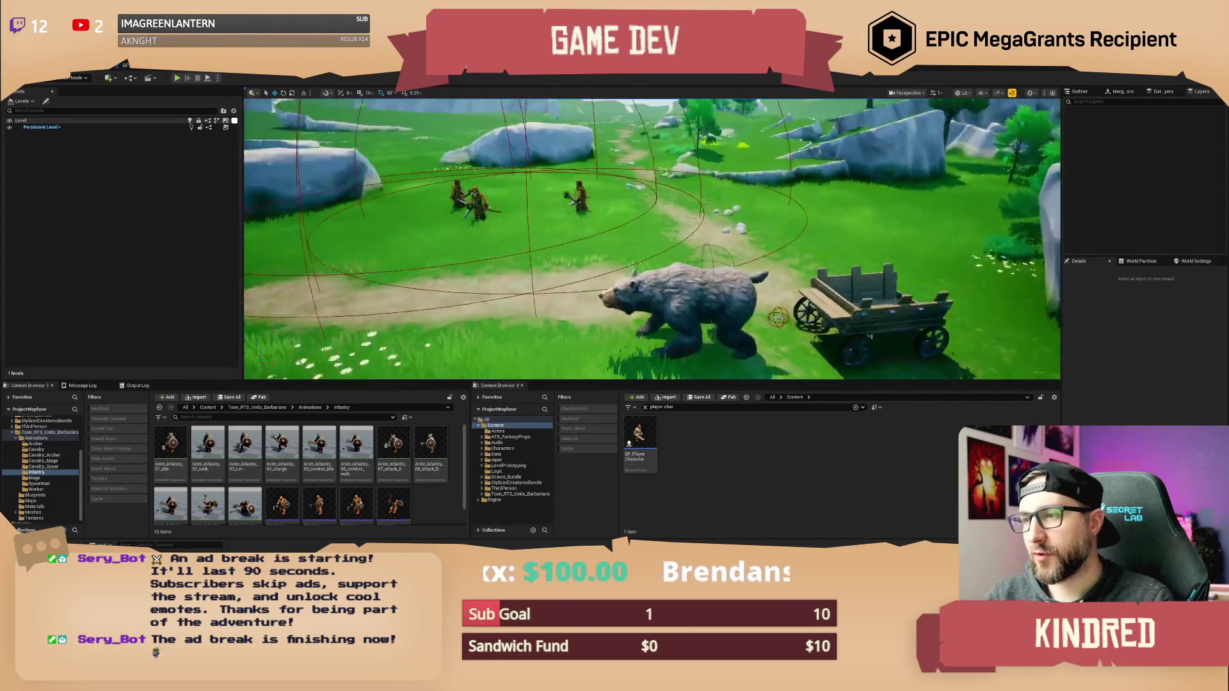
key(w)
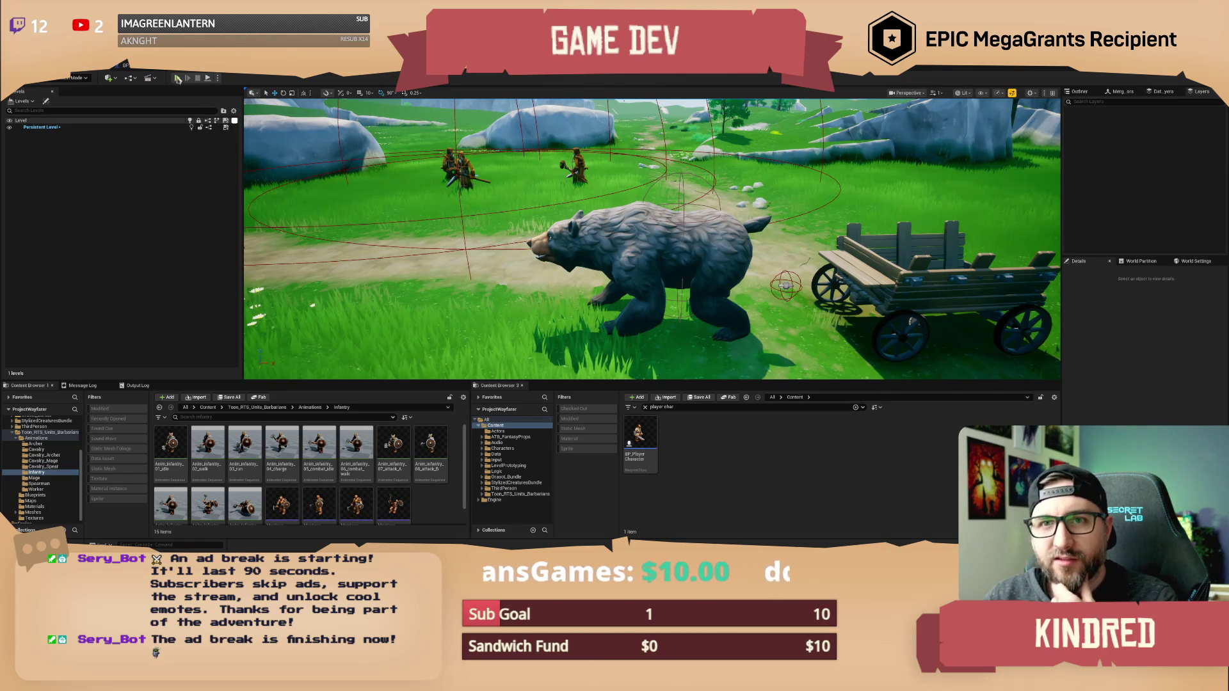
key(ctrl+Tab)
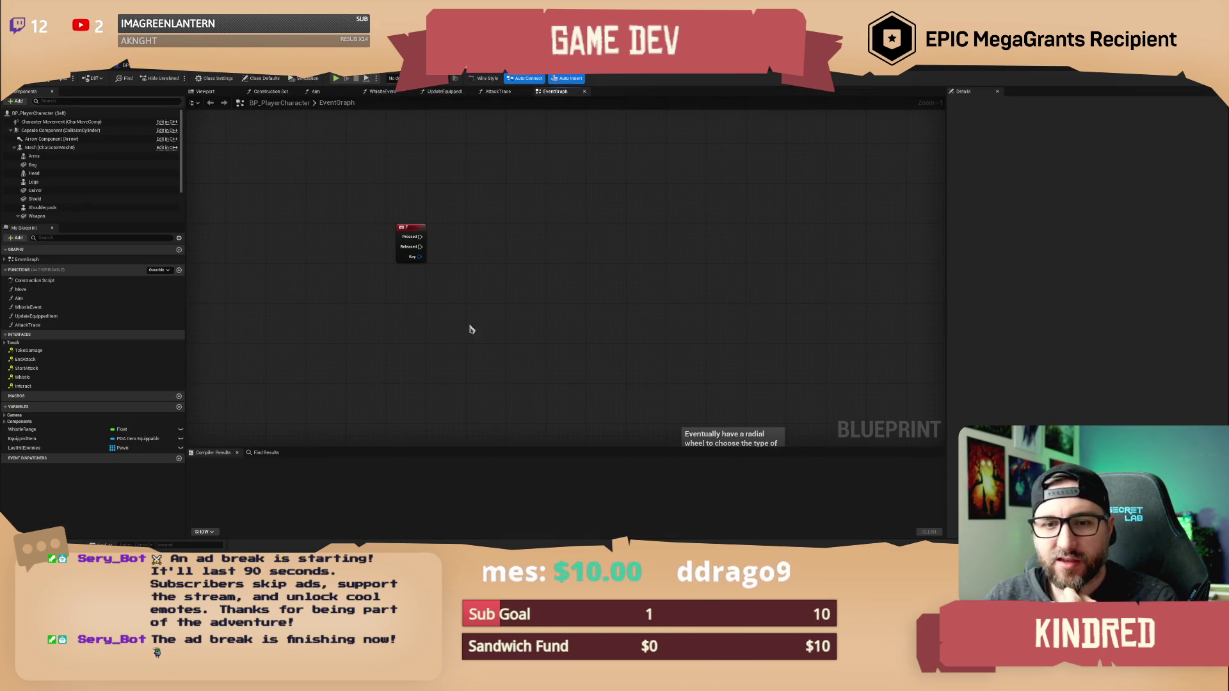
Add a Multi Sphere Trace By Channel node after the F key event.
mouse_move(499, 290)
mouse_down()
mouse_move(459, 280)
mouse_move(417, 293)
mouse_move(440, 270)
mouse_up()
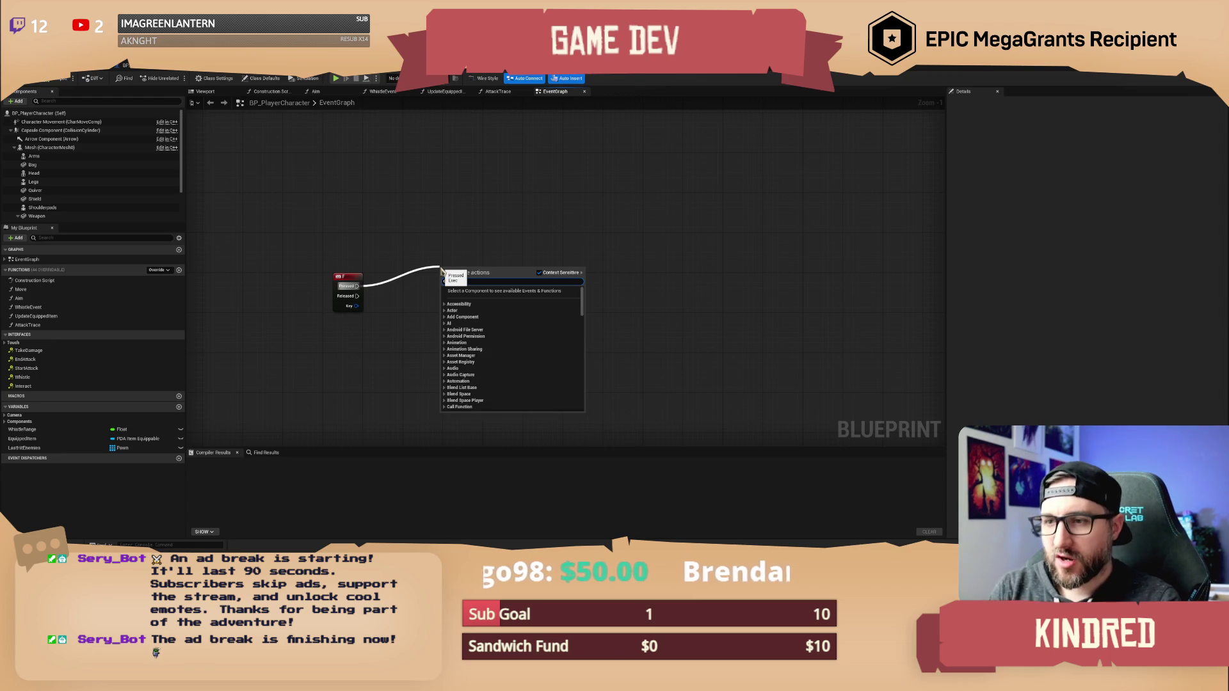
text(multi sphere)
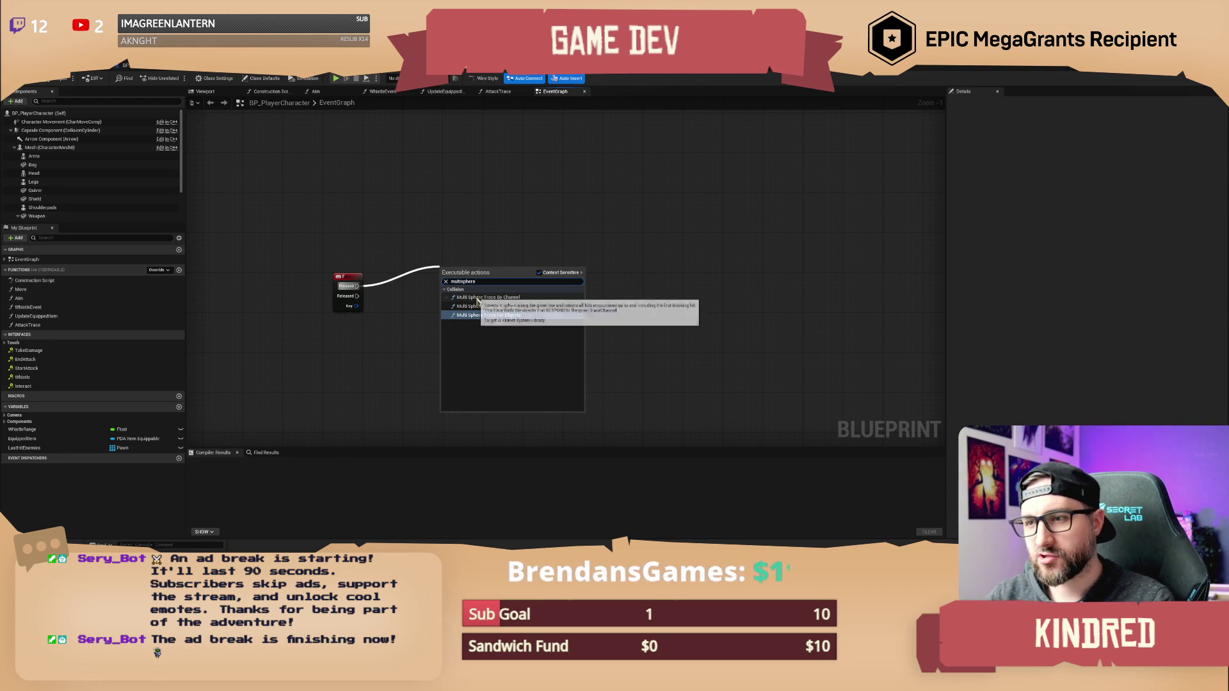
click(486, 297)
mouse_move(503, 226)
mouse_down()
mouse_move(658, 233)
mouse_move(647, 256)
mouse_move(663, 256)
mouse_up()
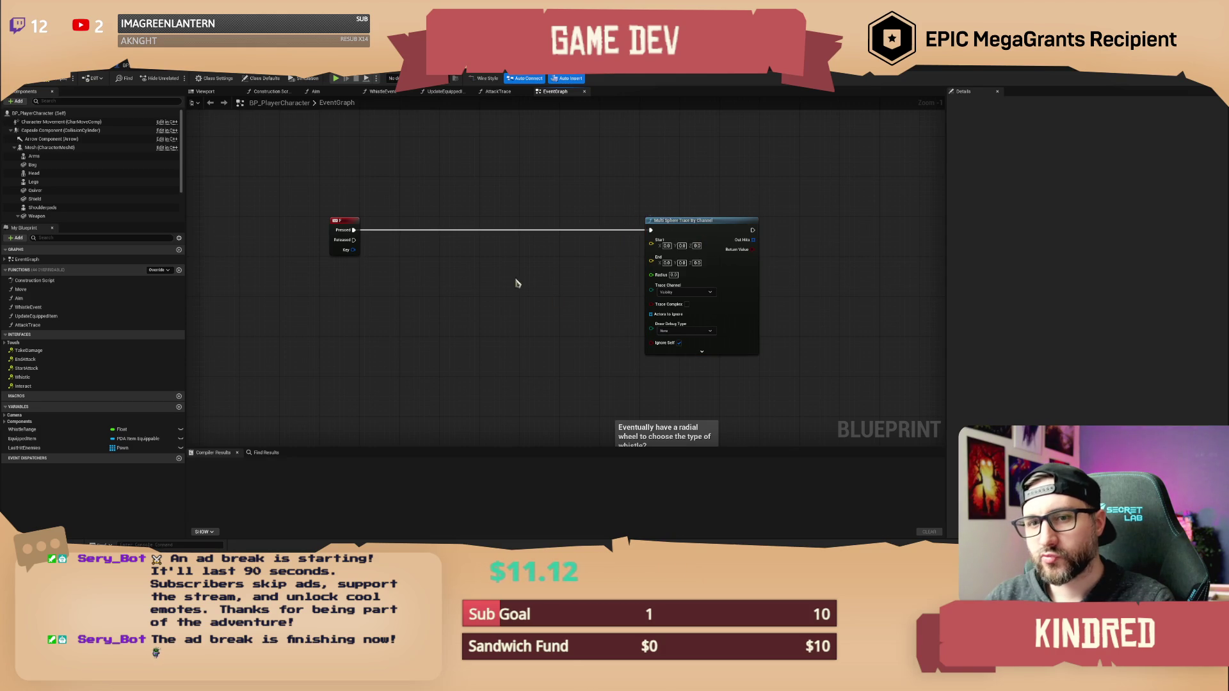
Add a Get Actor Location node below the F event.
right_click(473, 315)
text(get ac)
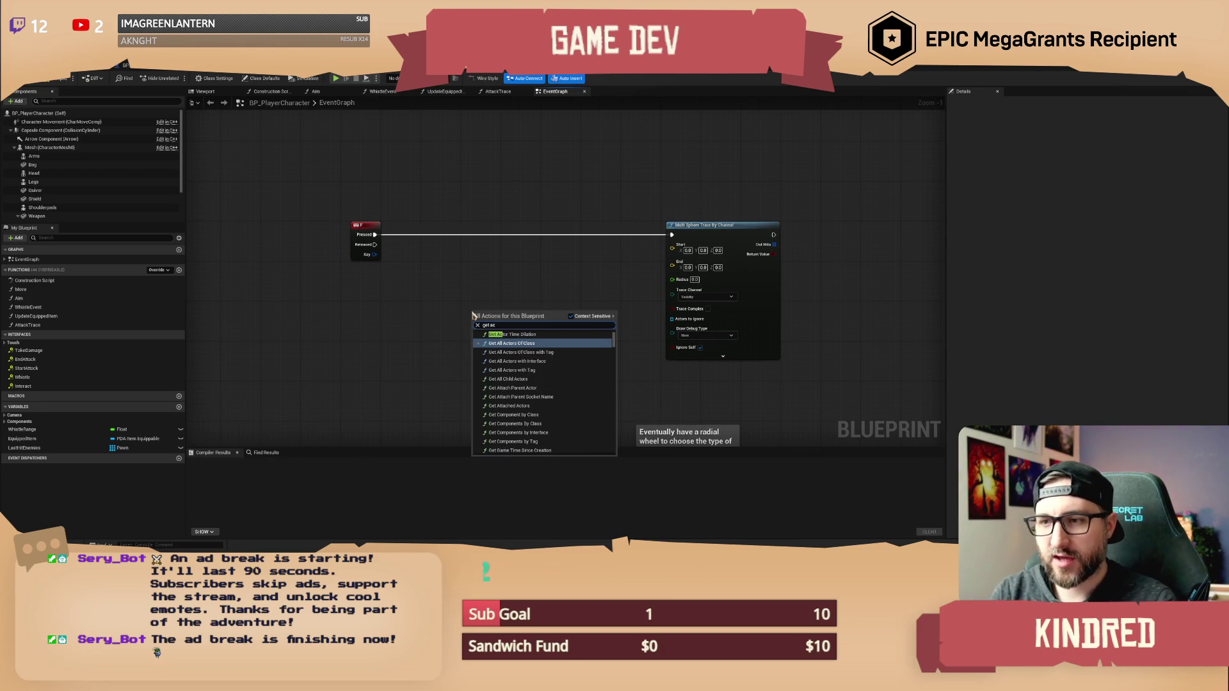
text(toor lo)
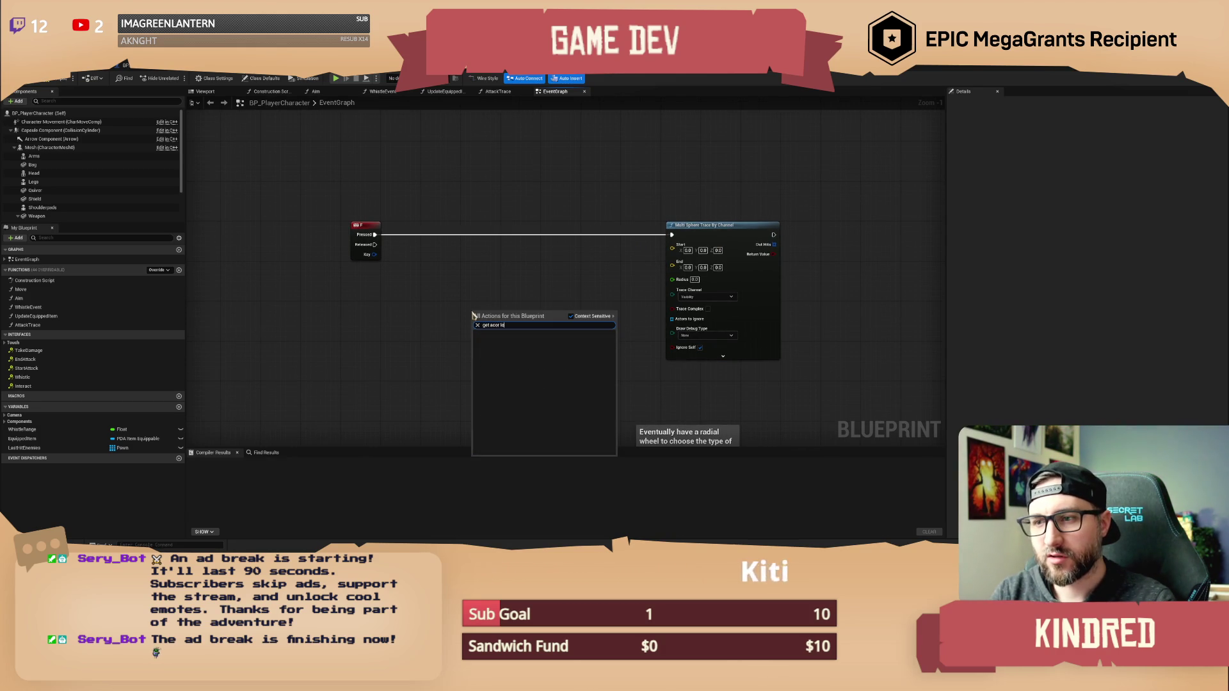
key(BackSpace)
key(BackSpace)
text(tor loc)
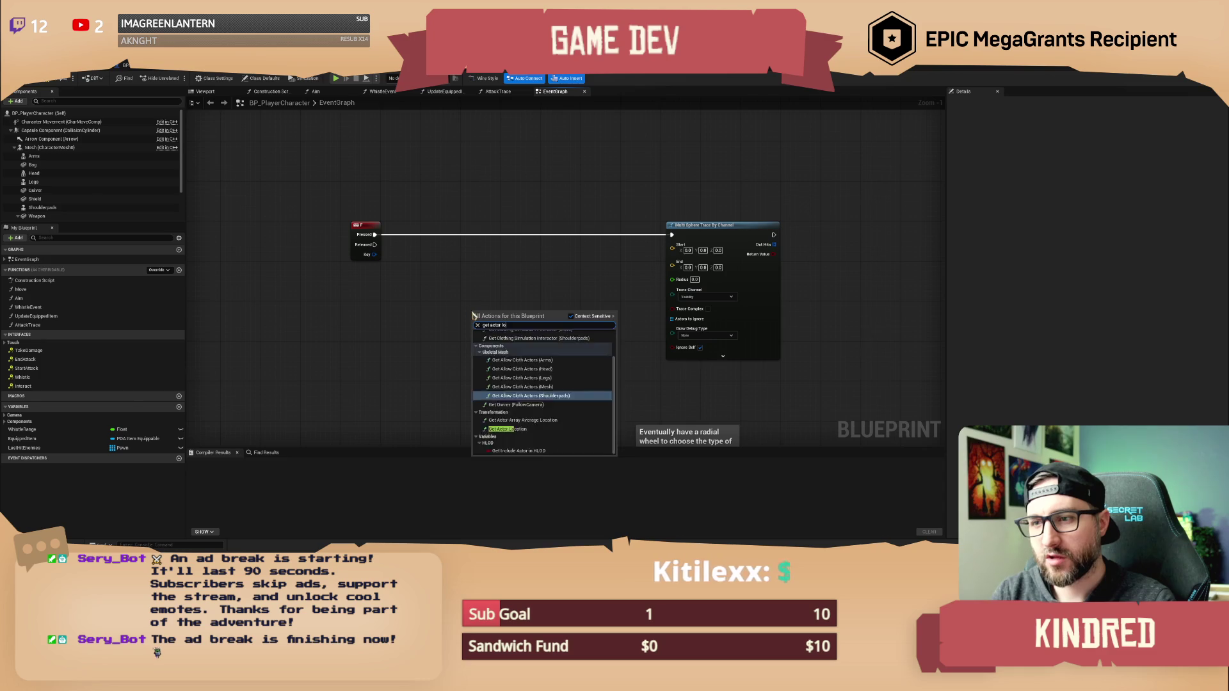
click(511, 350)
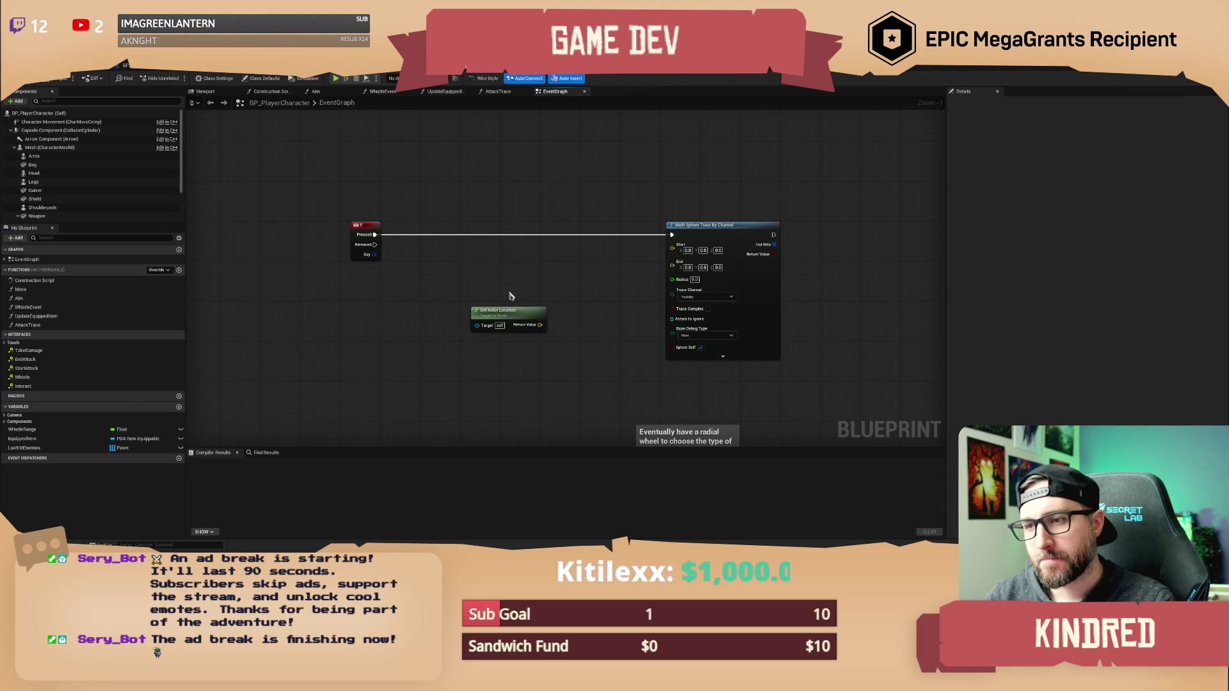
drag(510, 317, 389, 296)
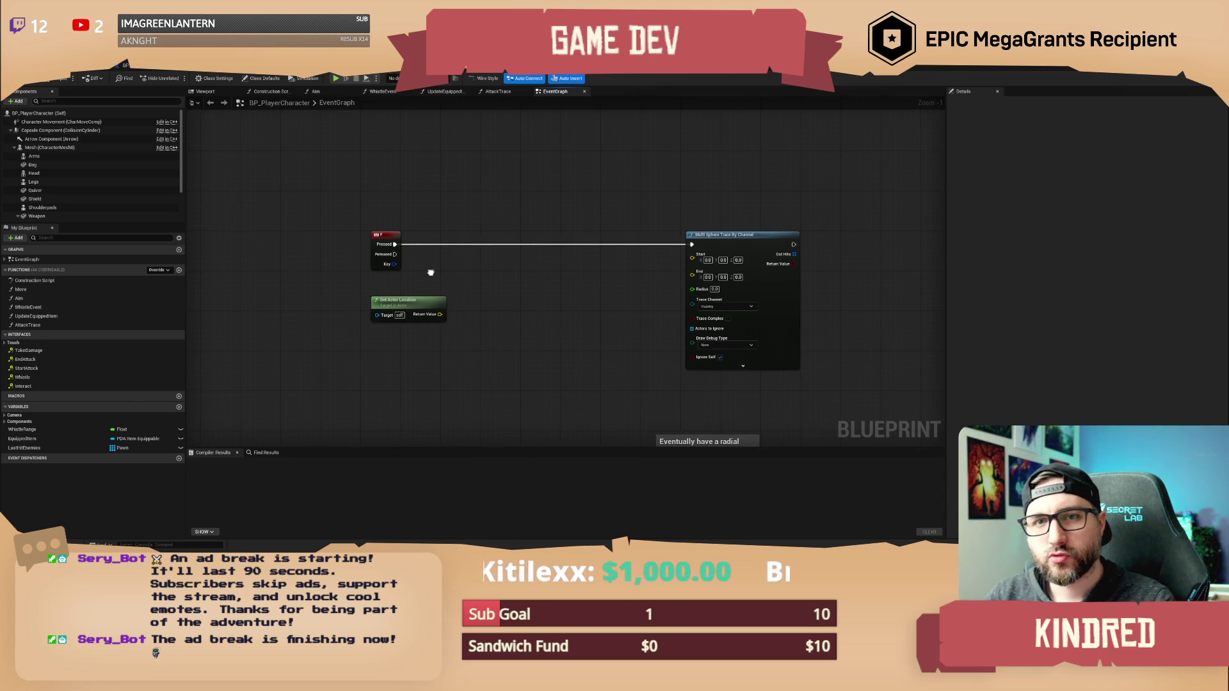
Check the Arrow Component on the character and delete the Get Actor Location node.
scroll(55, 206, down, 1)
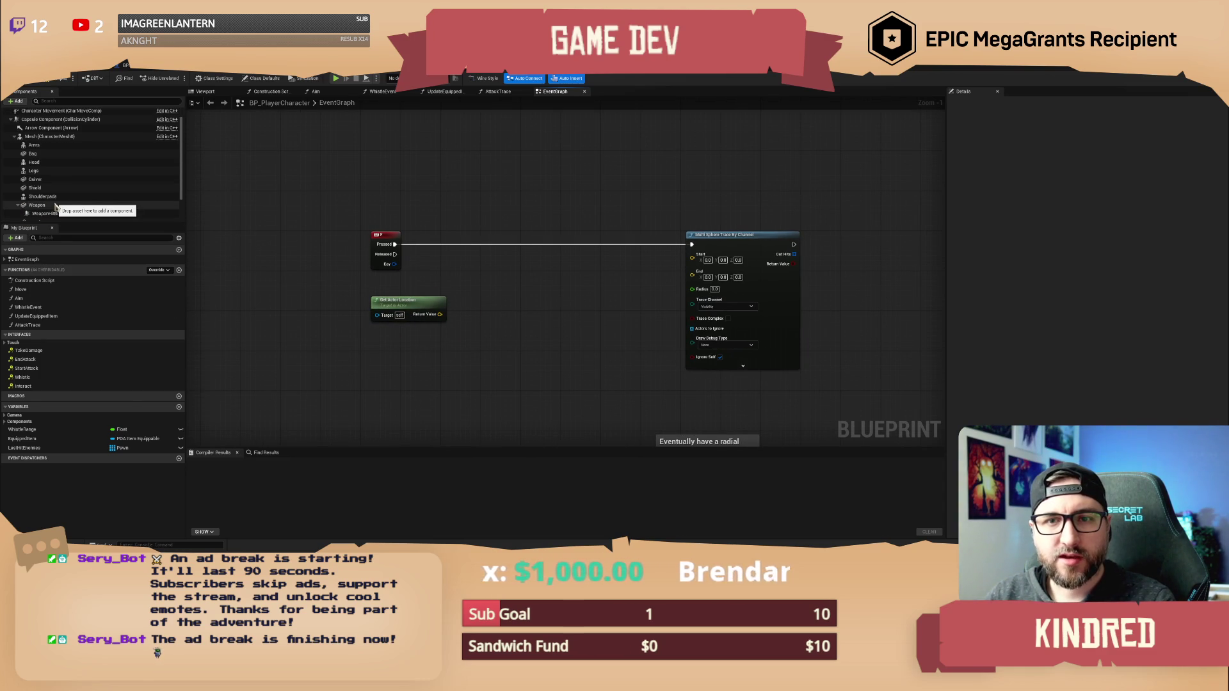
scroll(55, 206, down, 2)
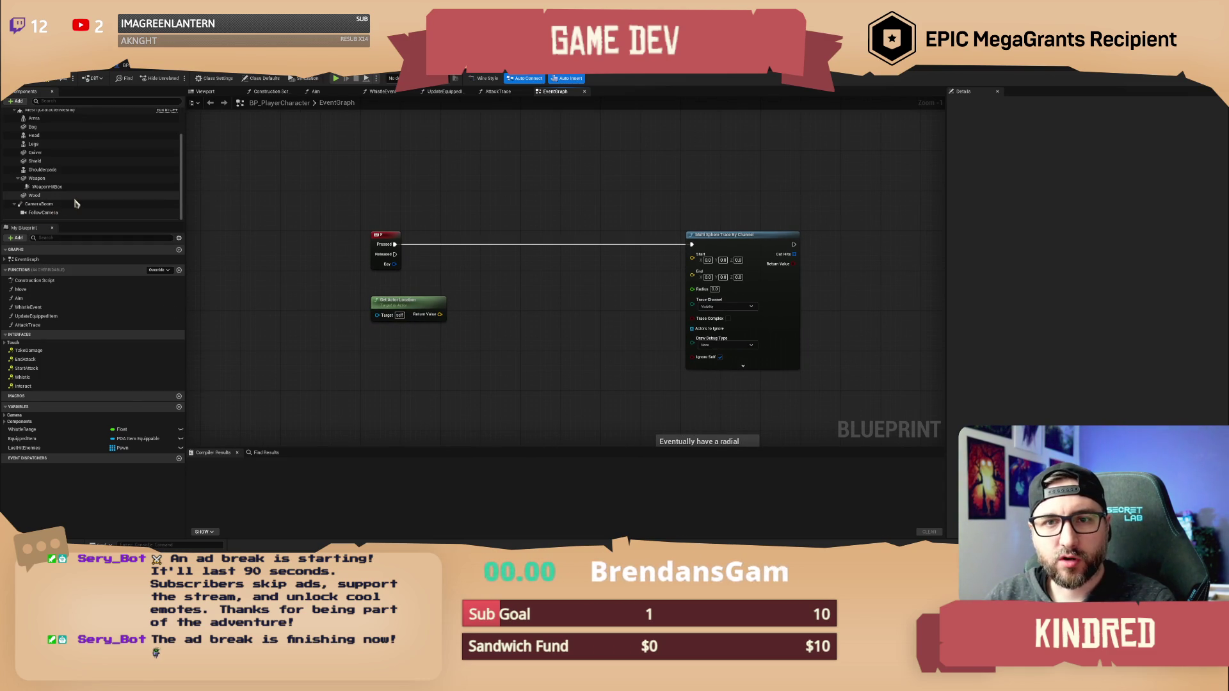
scroll(76, 200, up, 3)
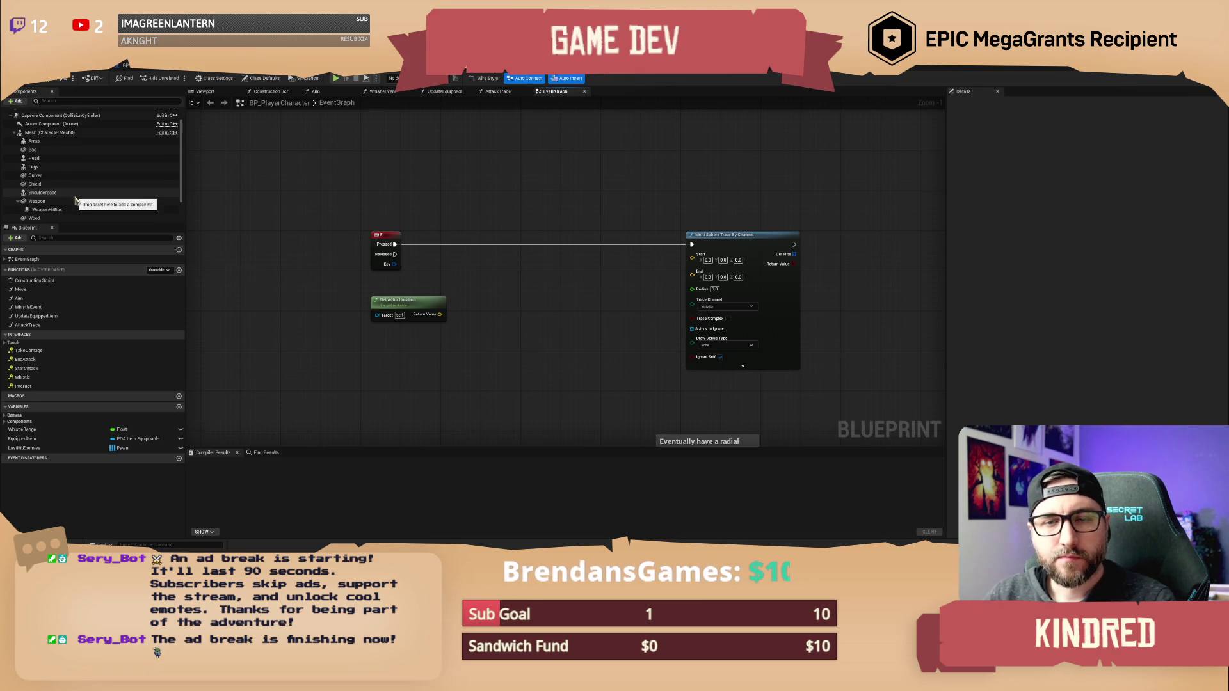
click(53, 139)
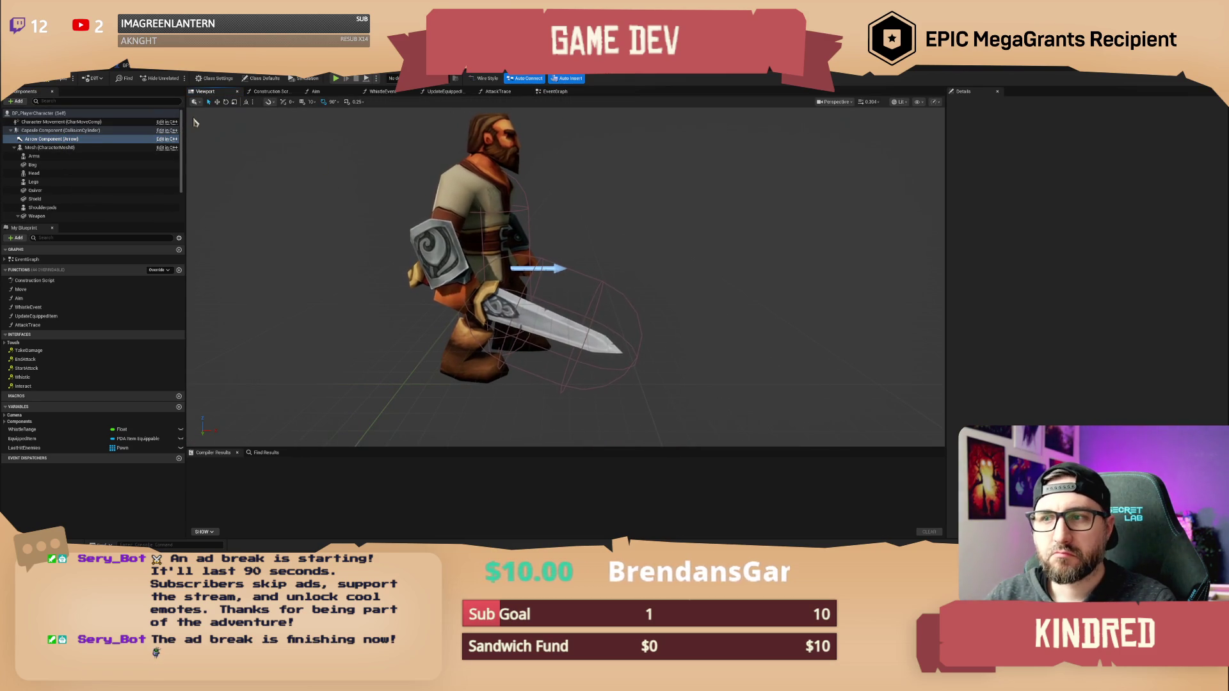
click(567, 96)
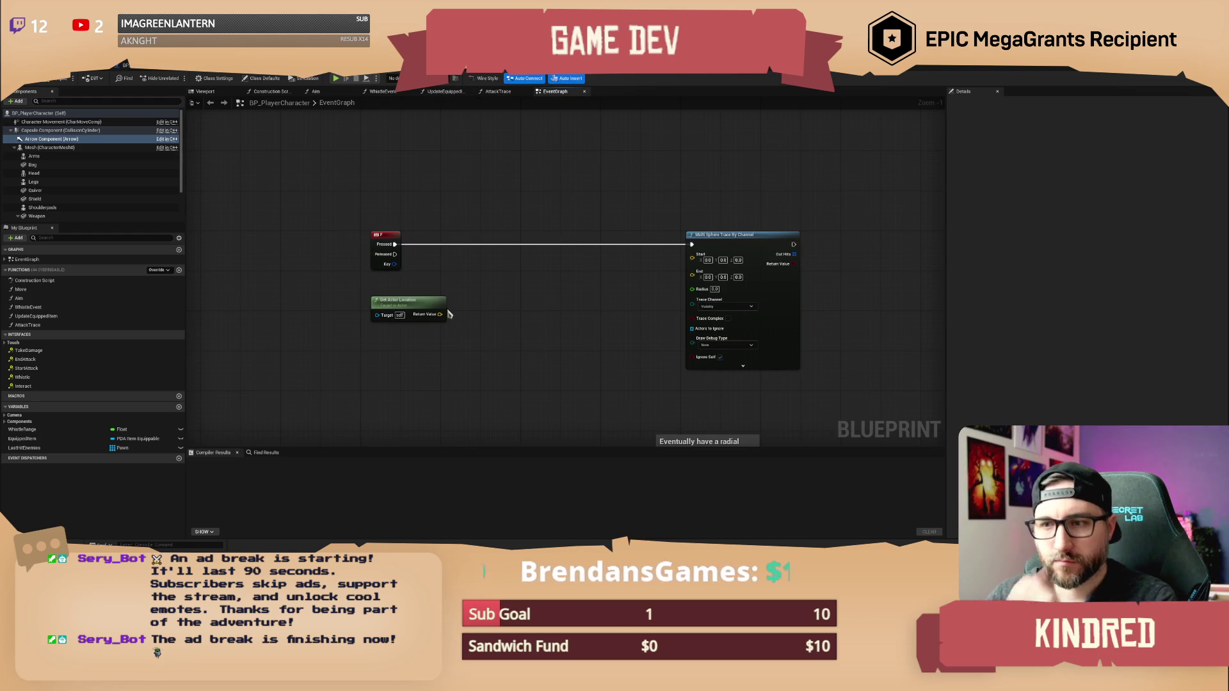
click(423, 315)
key(Delete)
Add an Arrow Component getter with a Get World Location node.
mouse_move(52, 139)
mouse_down()
mouse_move(318, 286)
mouse_move(463, 348)
mouse_move(515, 313)
mouse_up()
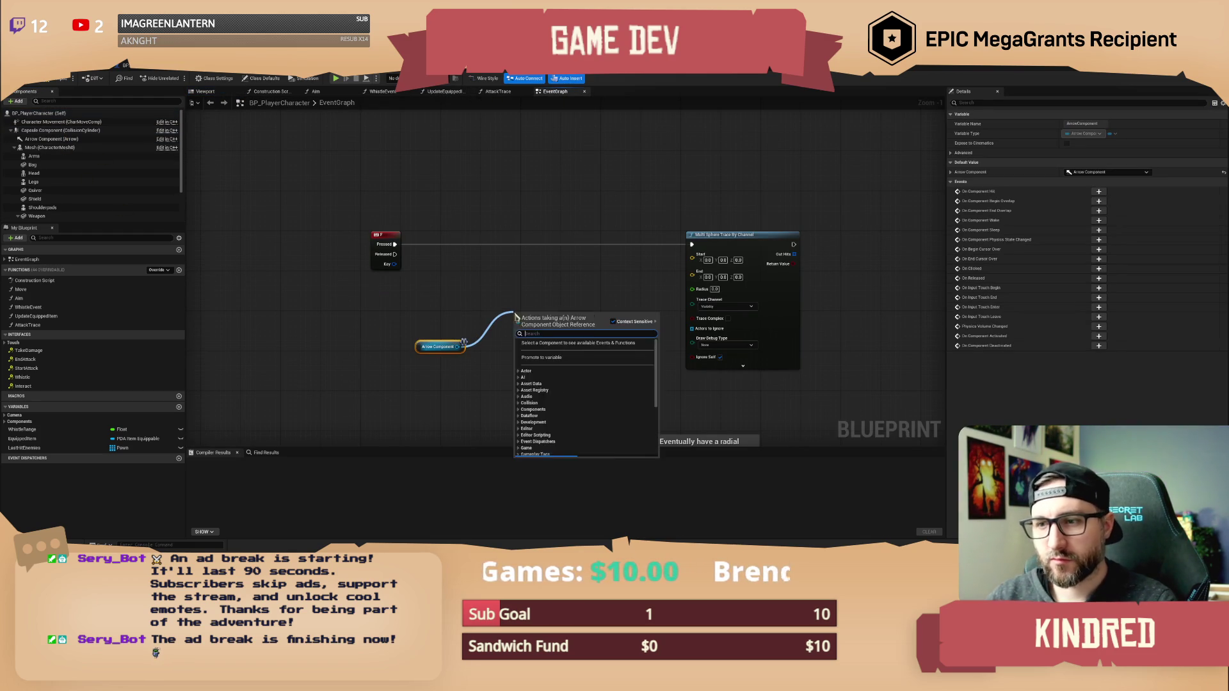
text(get world loc)
click(557, 349)
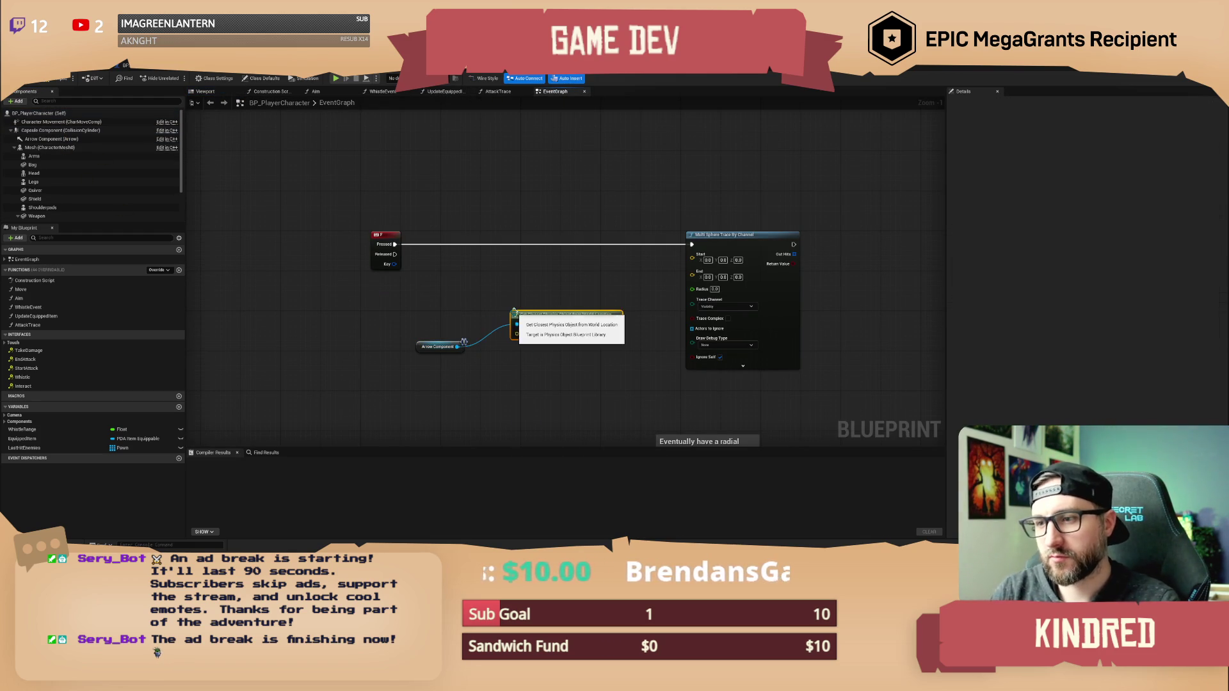
key(Delete)
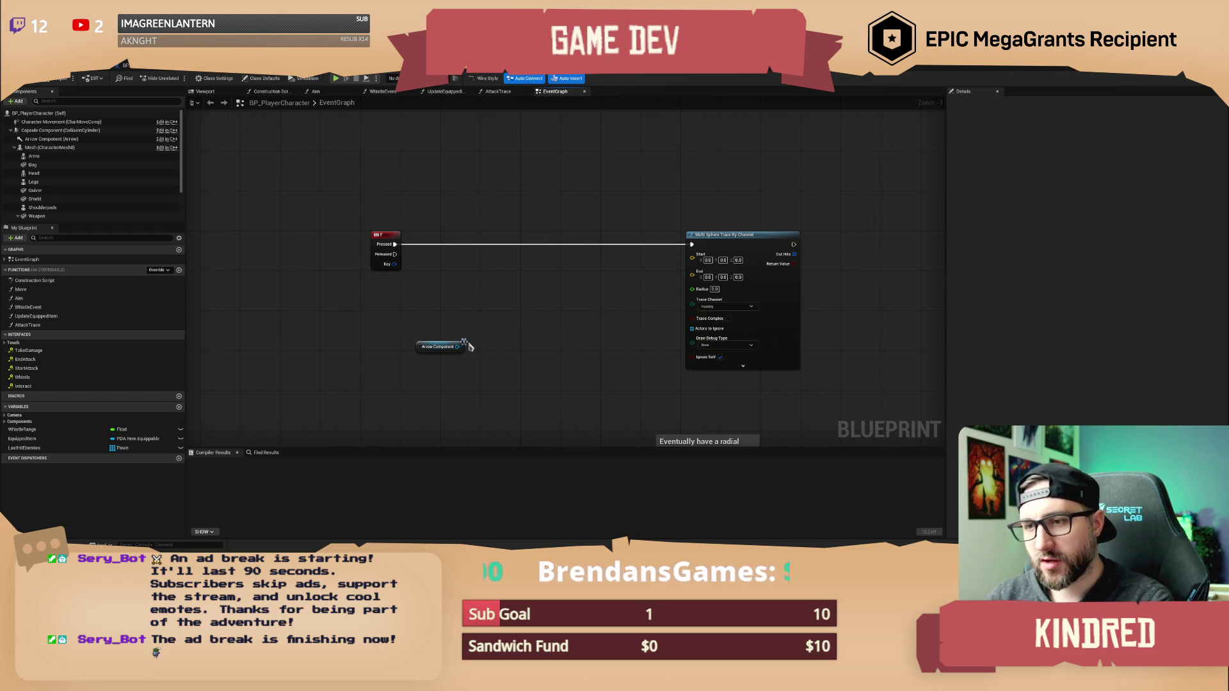
drag(457, 346, 484, 325)
text(get world loc)
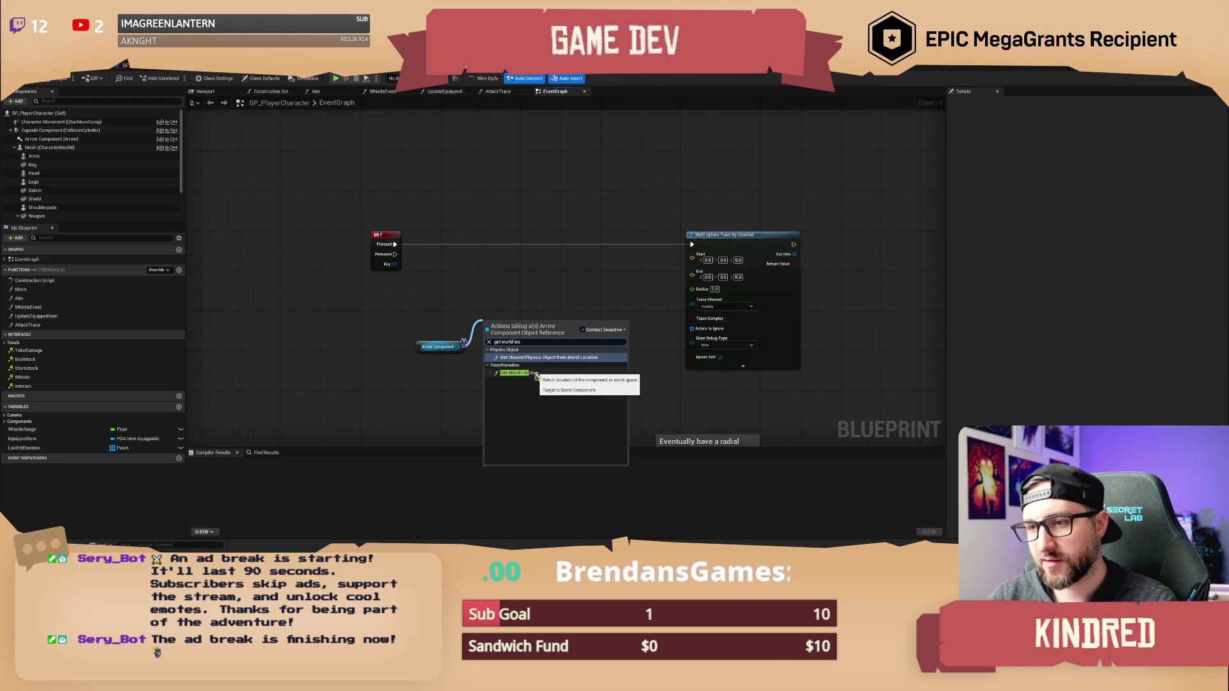
click(537, 375)
mouse_move(507, 331)
mouse_down()
mouse_move(465, 312)
mouse_move(554, 310)
mouse_move(692, 254)
mouse_move(704, 265)
mouse_move(613, 303)
mouse_up()
Wire the Arrow's world location into the trace's Start, leaving End disconnected.
click(516, 318)
drag(521, 318, 515, 315)
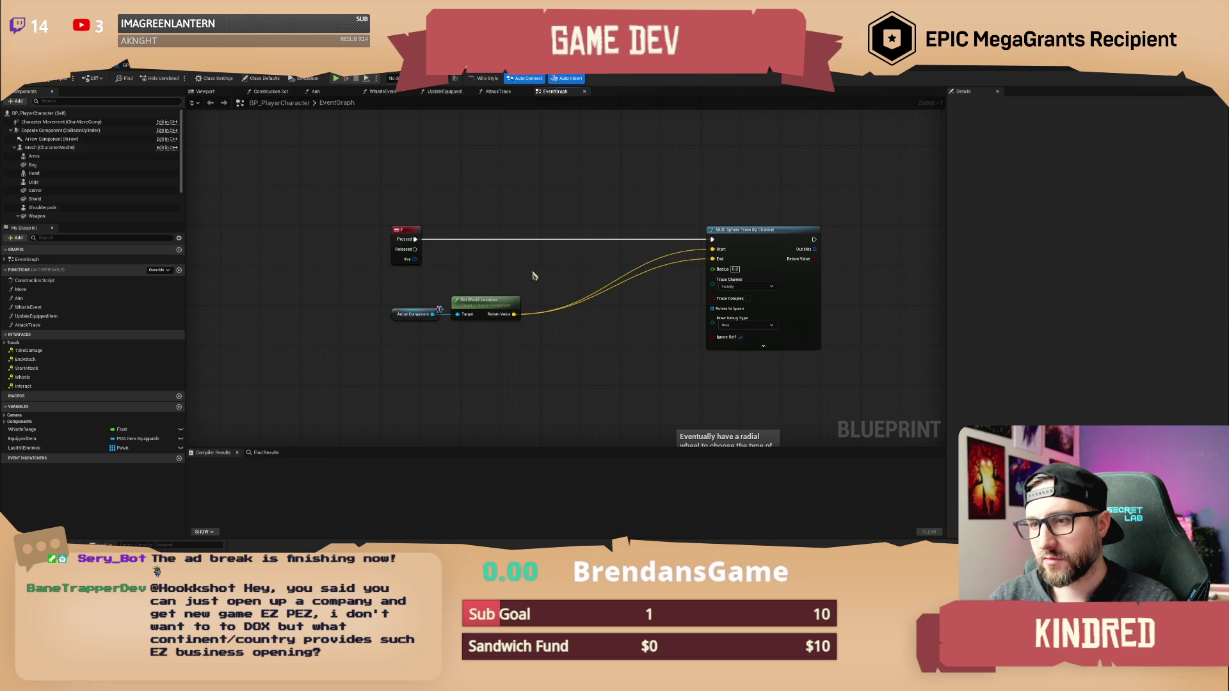
drag(538, 269, 502, 275)
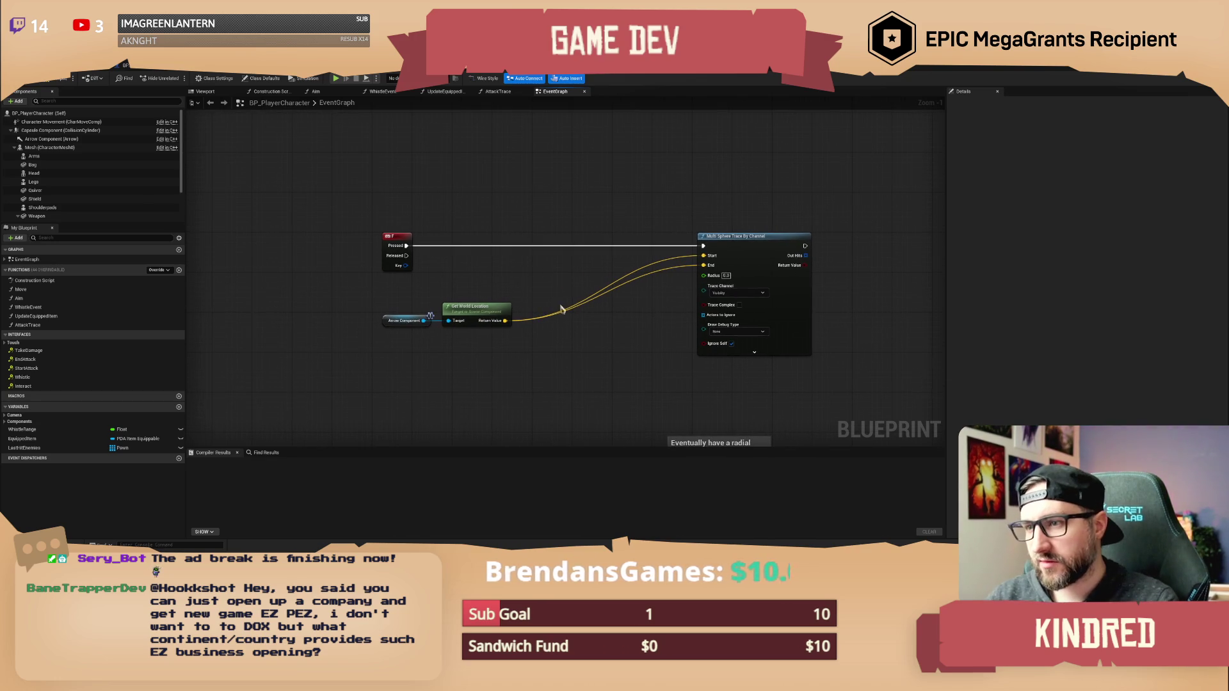
alt+click(657, 275)
Clear the trace's End input and set its Radius to 60.
mouse_move(729, 267)
mouse_down()
mouse_move(693, 251)
mouse_move(809, 251)
mouse_up()
drag(628, 316, 683, 324)
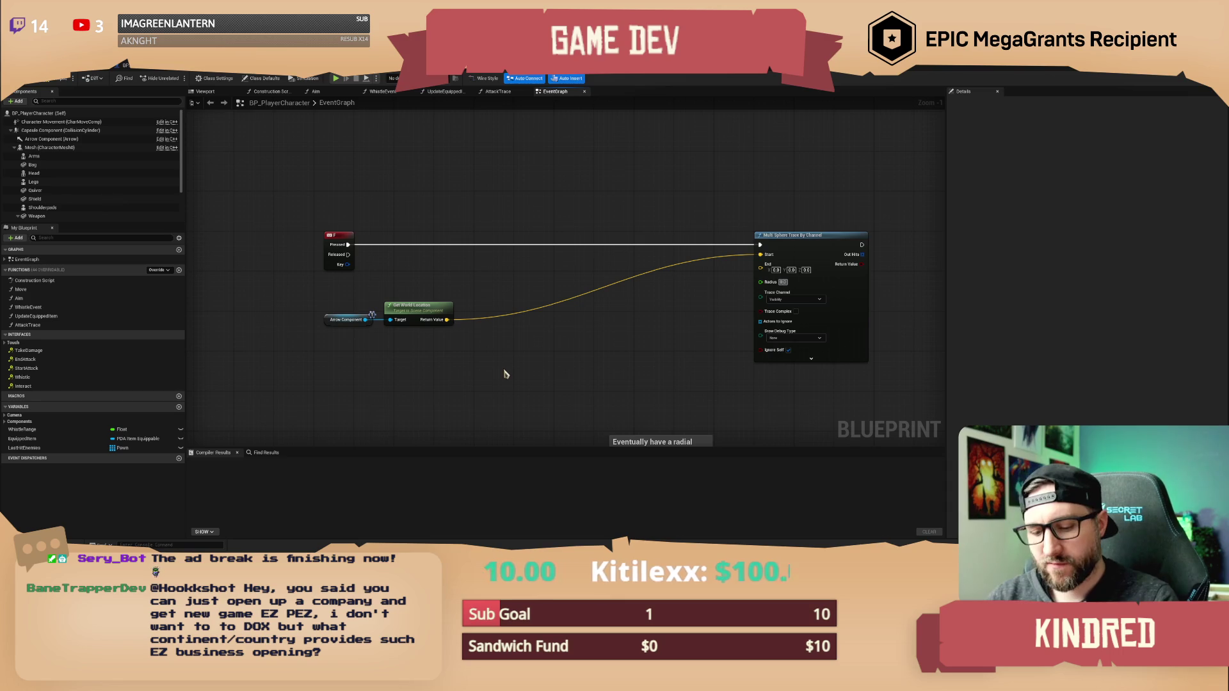
text(60)
key(Return)
Add a vector addition node fed by the Arrow's world location.
drag(505, 373, 520, 382)
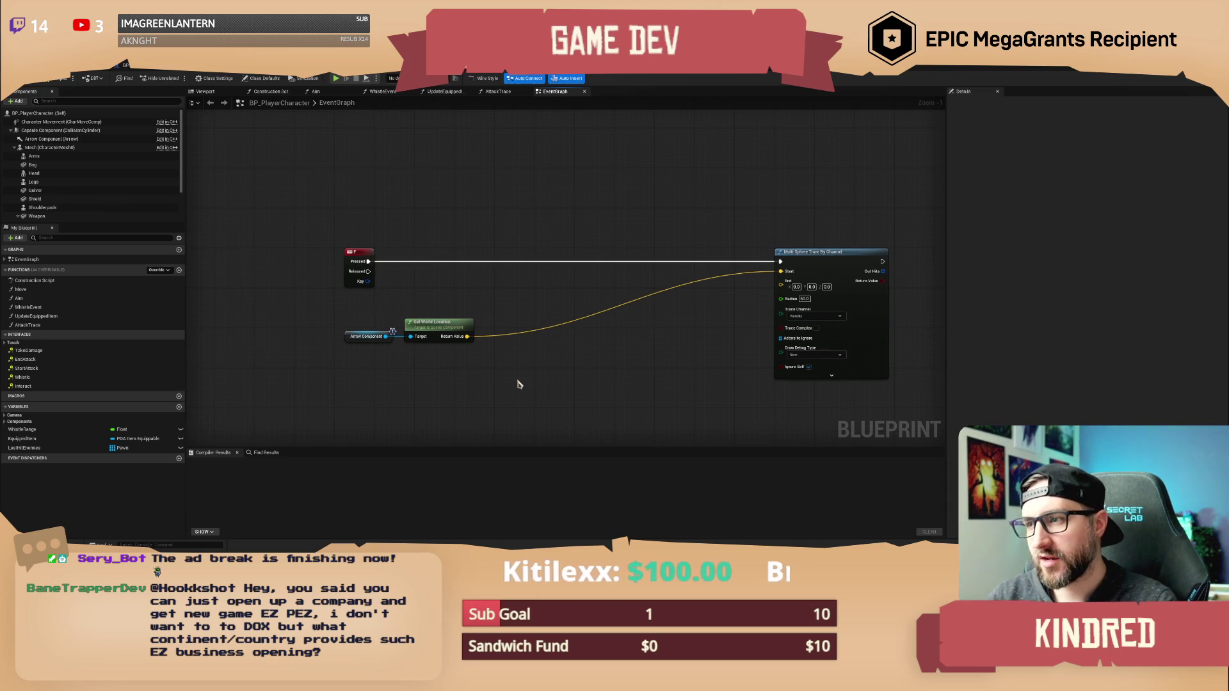
drag(466, 336, 655, 353)
text(+)
key(Return)
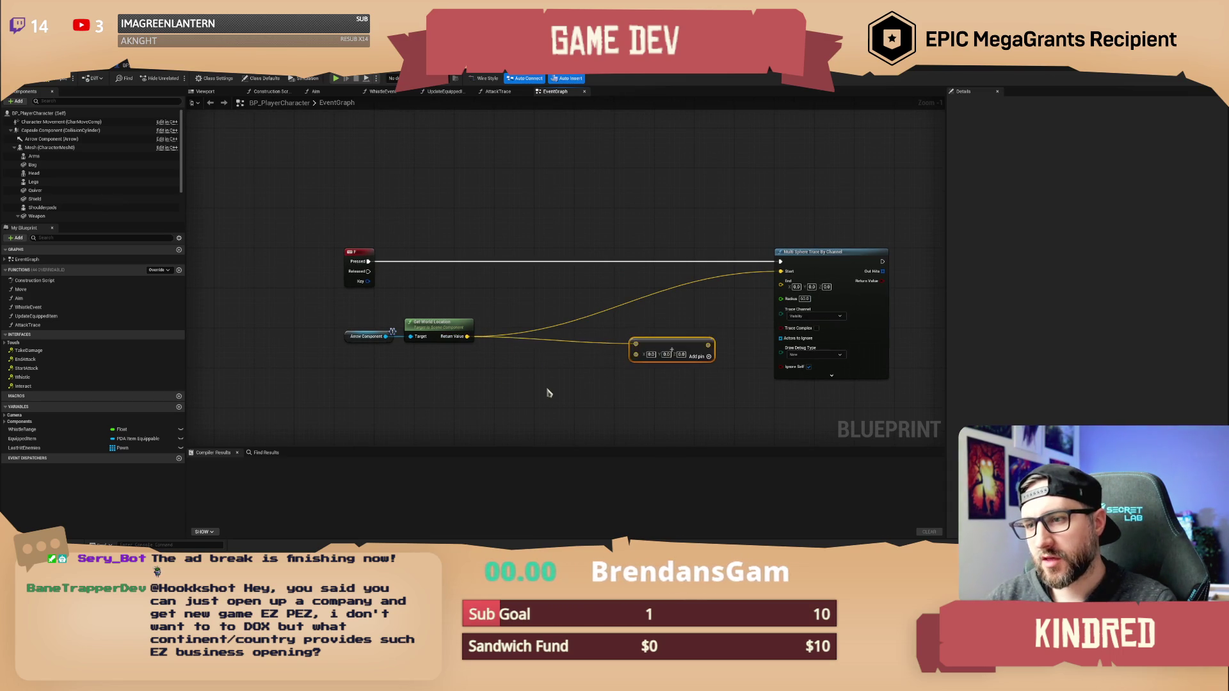
Add a Get Forward Vector node for the Arrow Component.
right_click(448, 367)
text(get for)
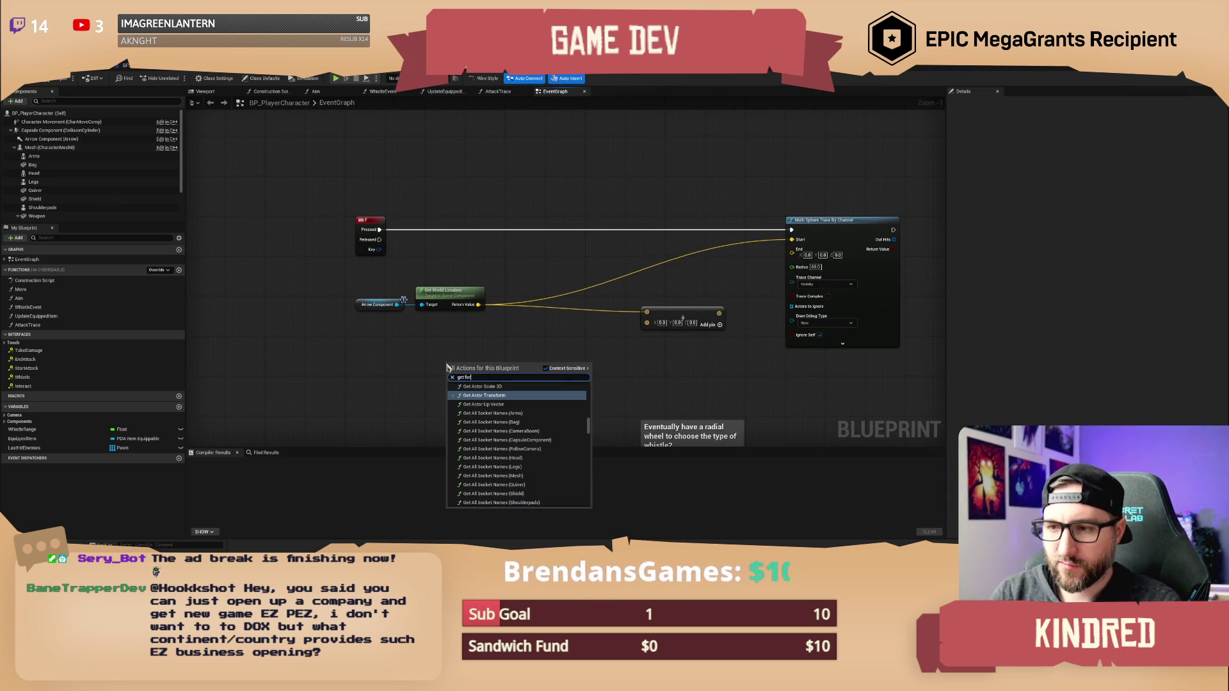
key(Escape)
drag(396, 305, 433, 333)
text(forward)
key(Return)
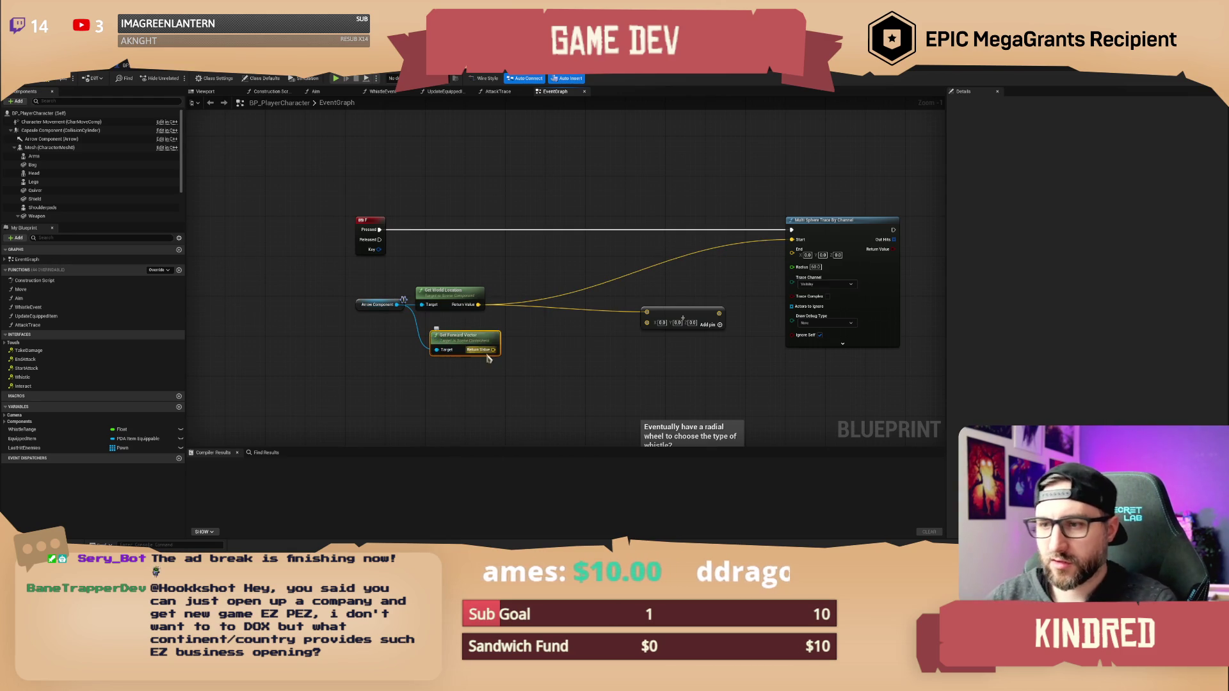
Multiply the forward vector by a single float value.
drag(494, 351, 530, 349)
text(make array)
key(Return)
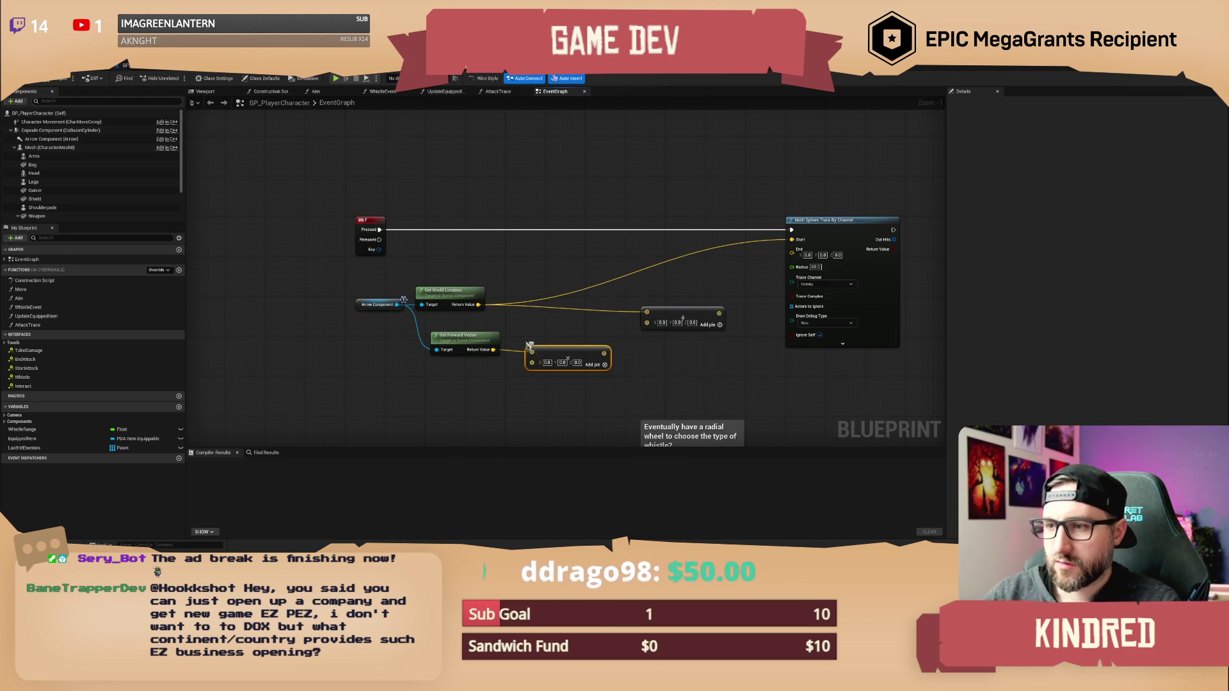
drag(560, 353, 554, 352)
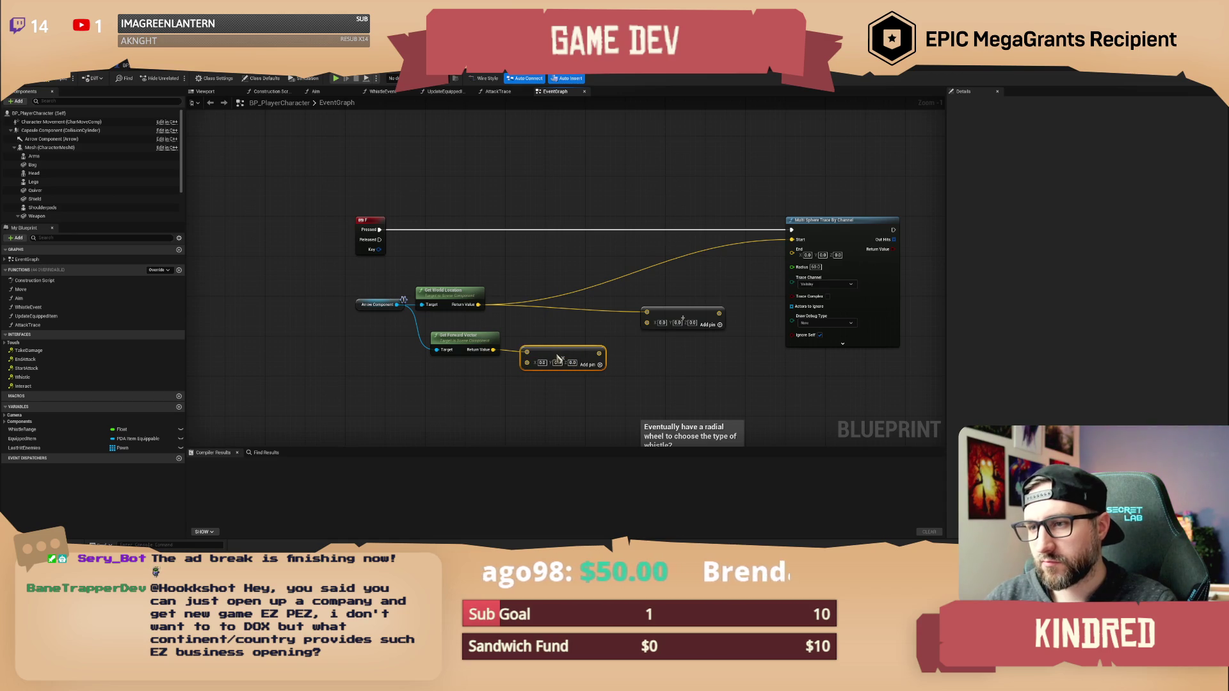
right_click(554, 352)
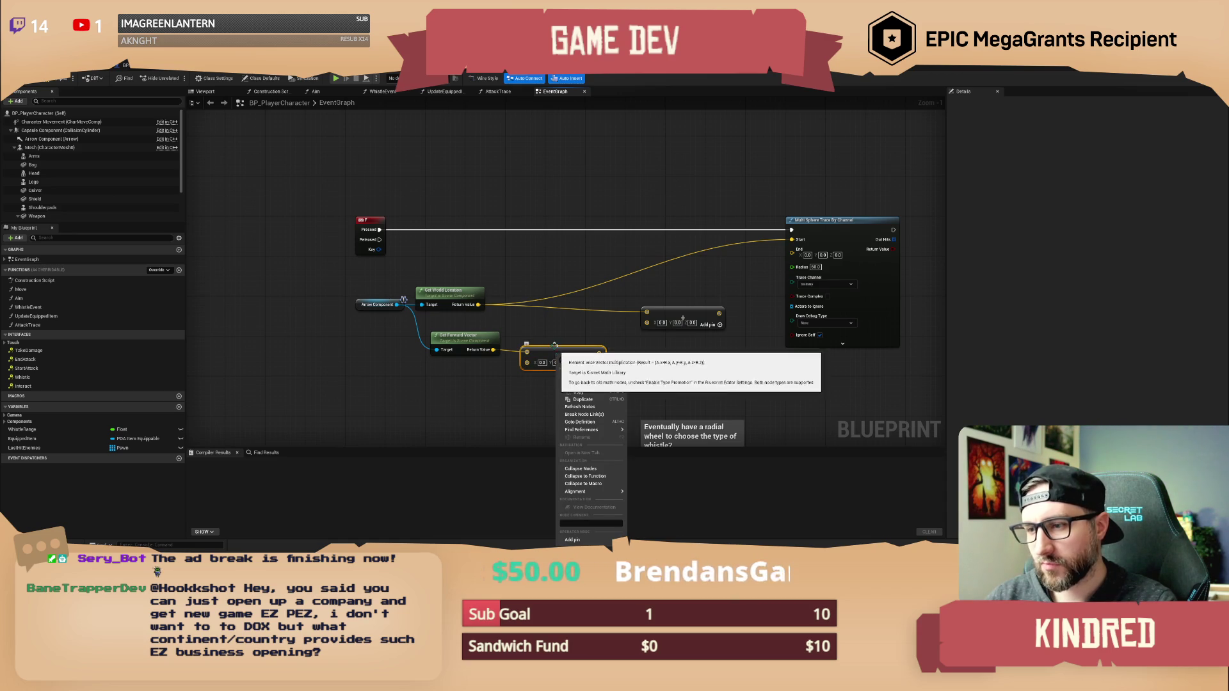
right_click(528, 363)
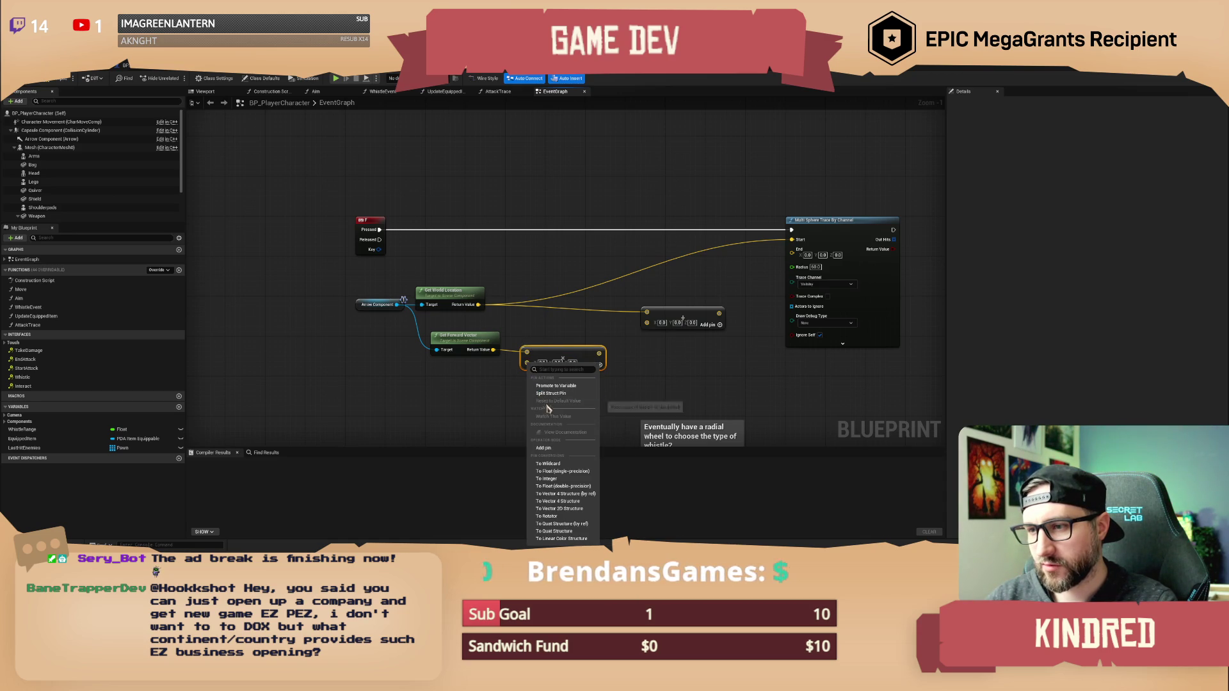
click(562, 471)
Set the forward-vector multiplier to 120.
click(536, 362)
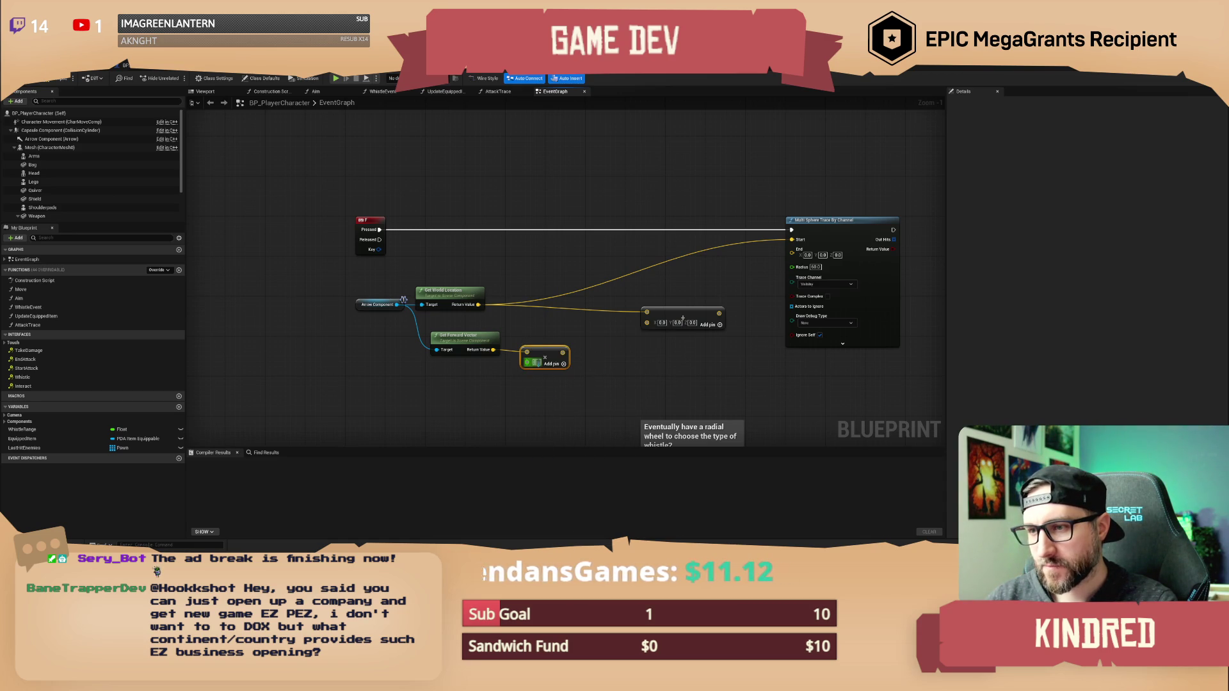
text(0.1)
key(Return)
text(200)
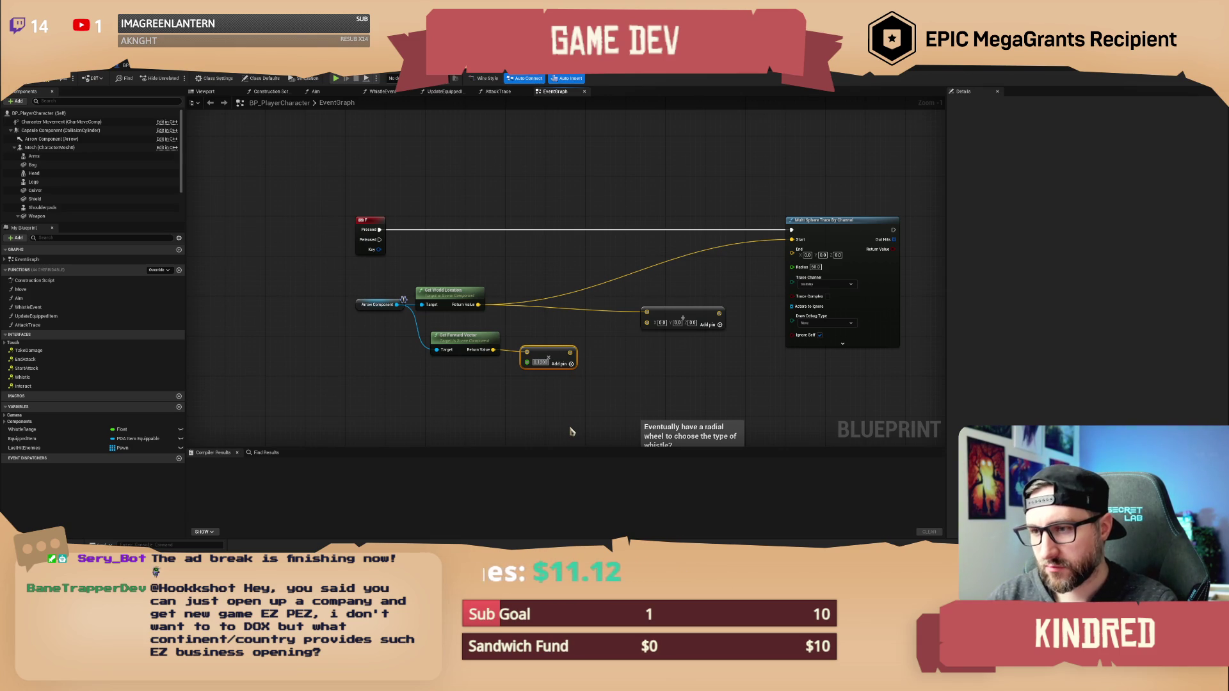
key(BackSpace)
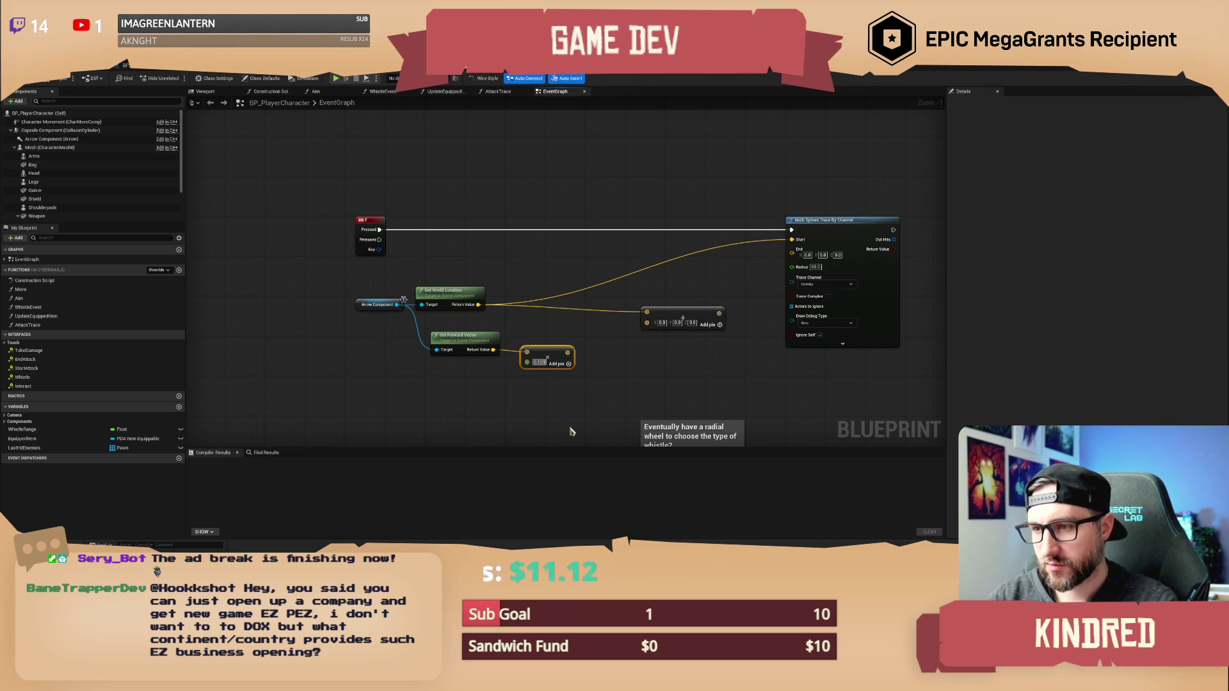
key(ctrl+a)
click(572, 432)
Wire the scaled forward vector into the addition node feeding the trace's End.
mouse_move(568, 352)
mouse_down()
mouse_move(647, 330)
mouse_move(791, 249)
mouse_up()
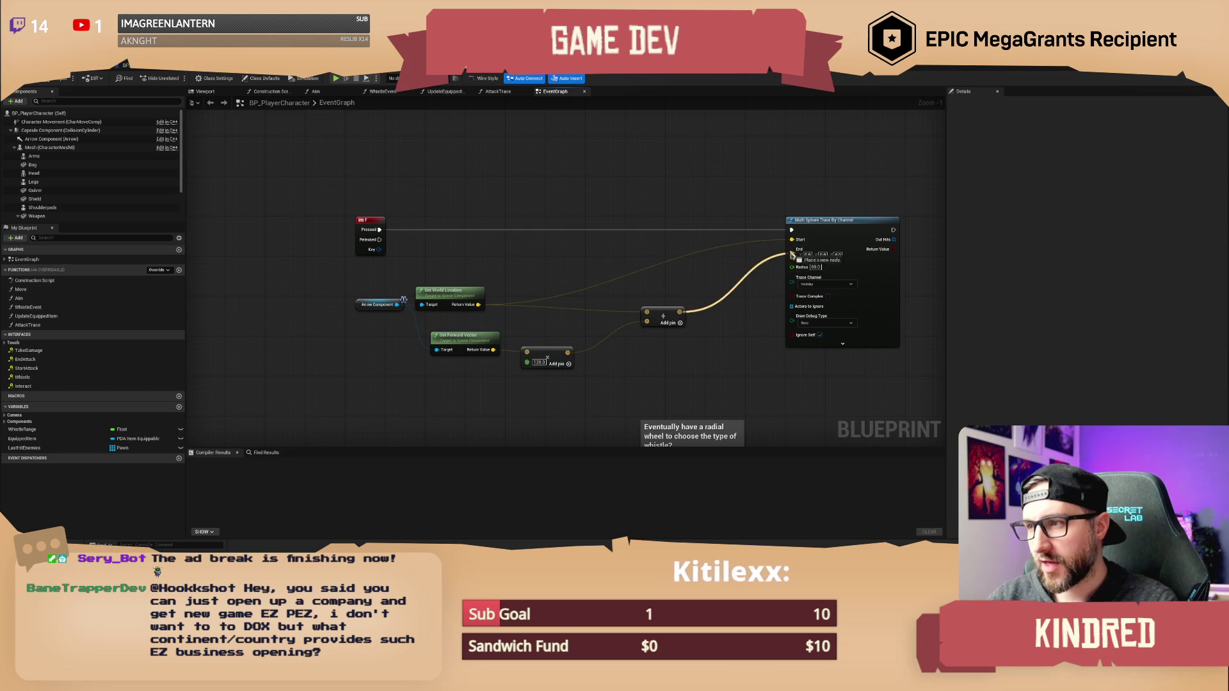
drag(734, 330, 644, 305)
click(735, 290)
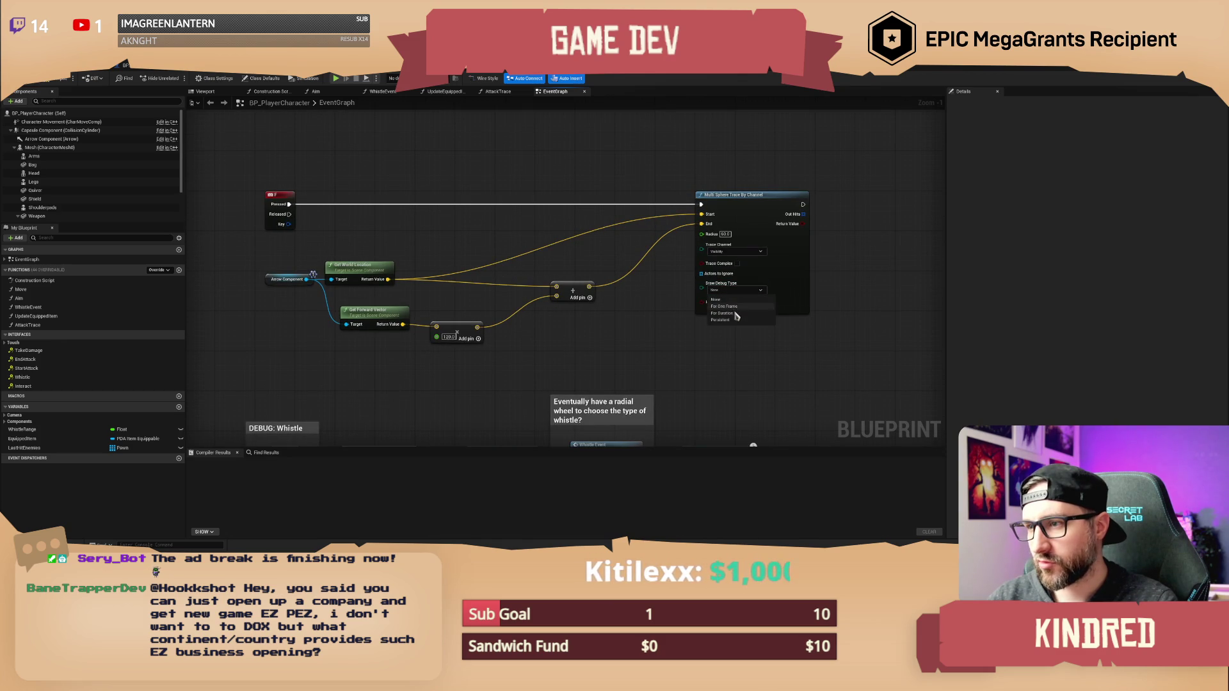
Set the trace's Draw Debug Type to For Duration.
click(735, 316)
mouse_move(736, 316)
mouse_down()
mouse_move(694, 340)
mouse_move(666, 324)
mouse_move(694, 329)
mouse_move(707, 364)
mouse_up()
scroll(535, 227, down, 3)
drag(535, 228, 428, 190)
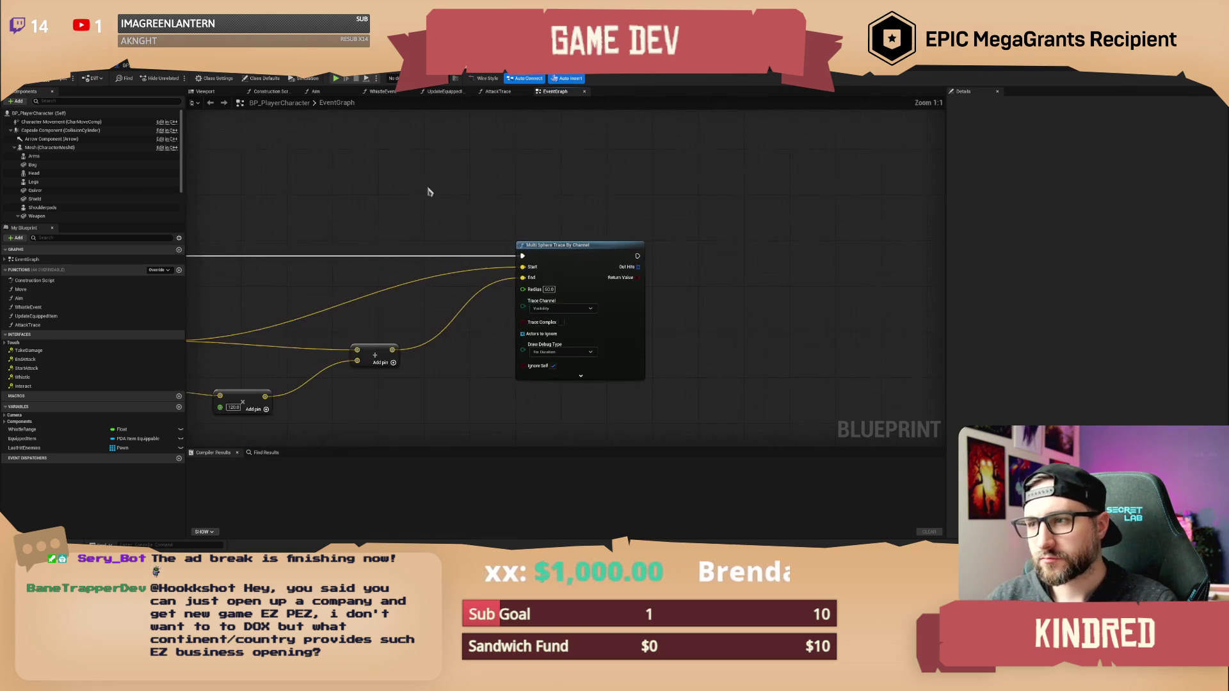
scroll(509, 190, up, 4)
Add a For Each Loop over the trace's Out Hits.
drag(509, 189, 494, 191)
mouse_move(559, 264)
mouse_down()
mouse_move(602, 234)
mouse_move(626, 237)
mouse_up()
text(for each)
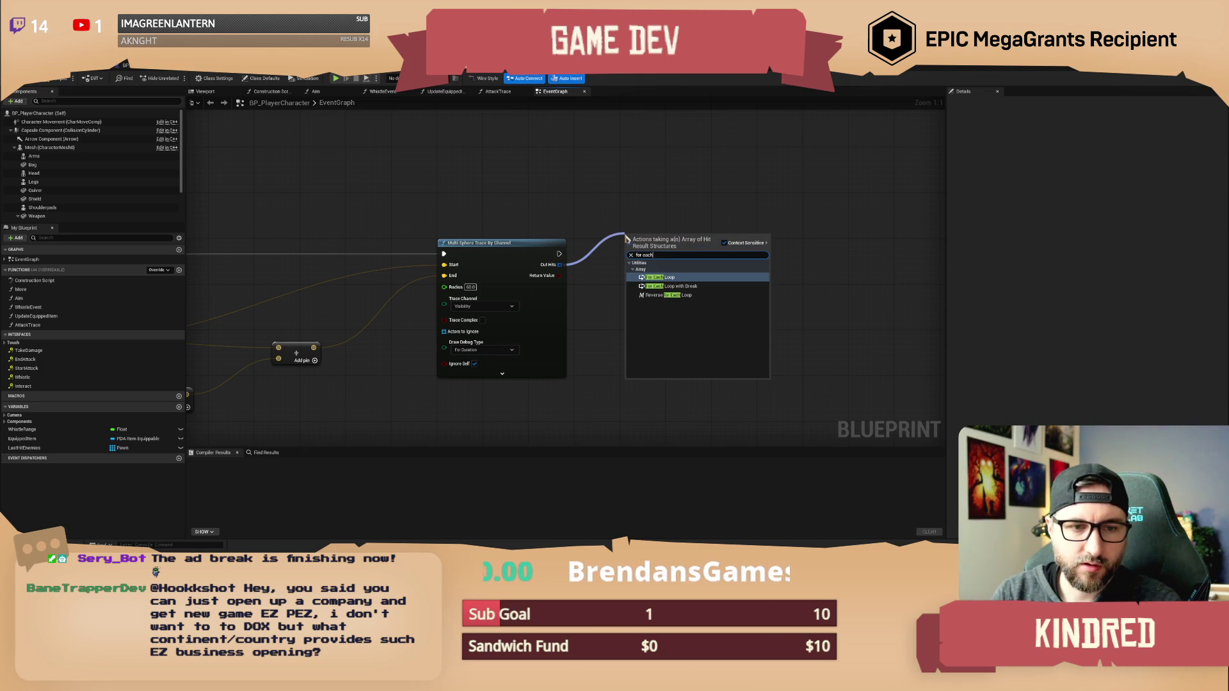
key(Return)
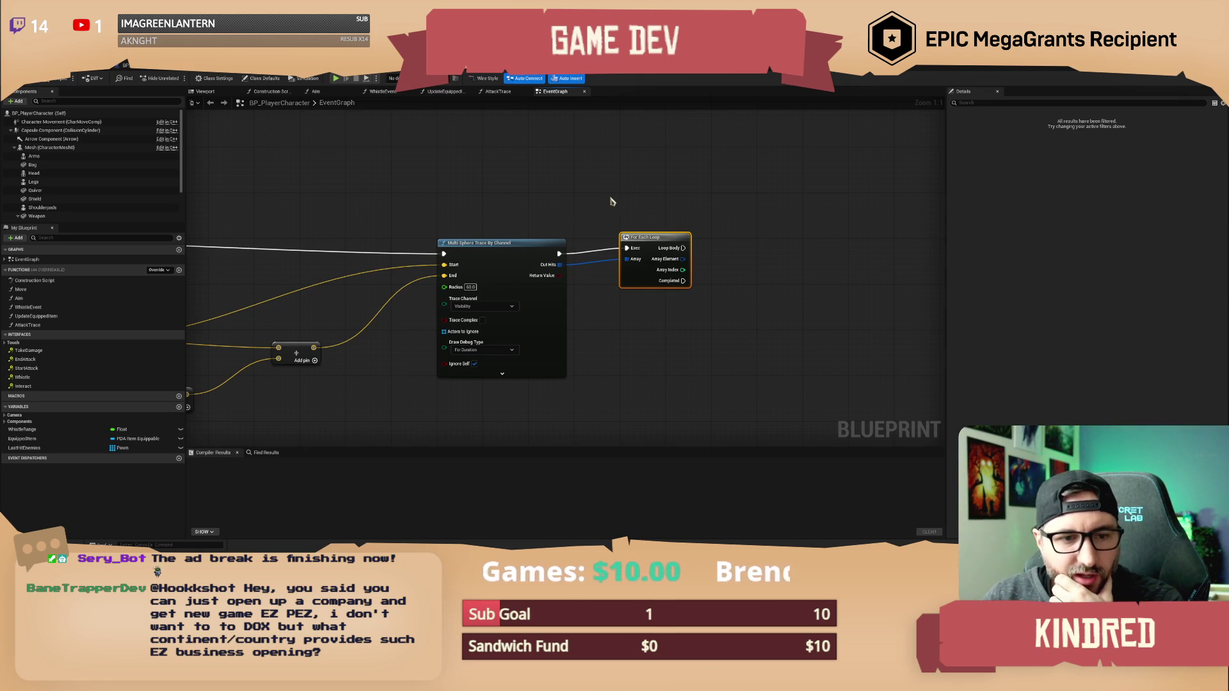
Tidy the graph around the For Each Loop and compile BP_PlayerCharacter, which fails.
drag(606, 205, 601, 194)
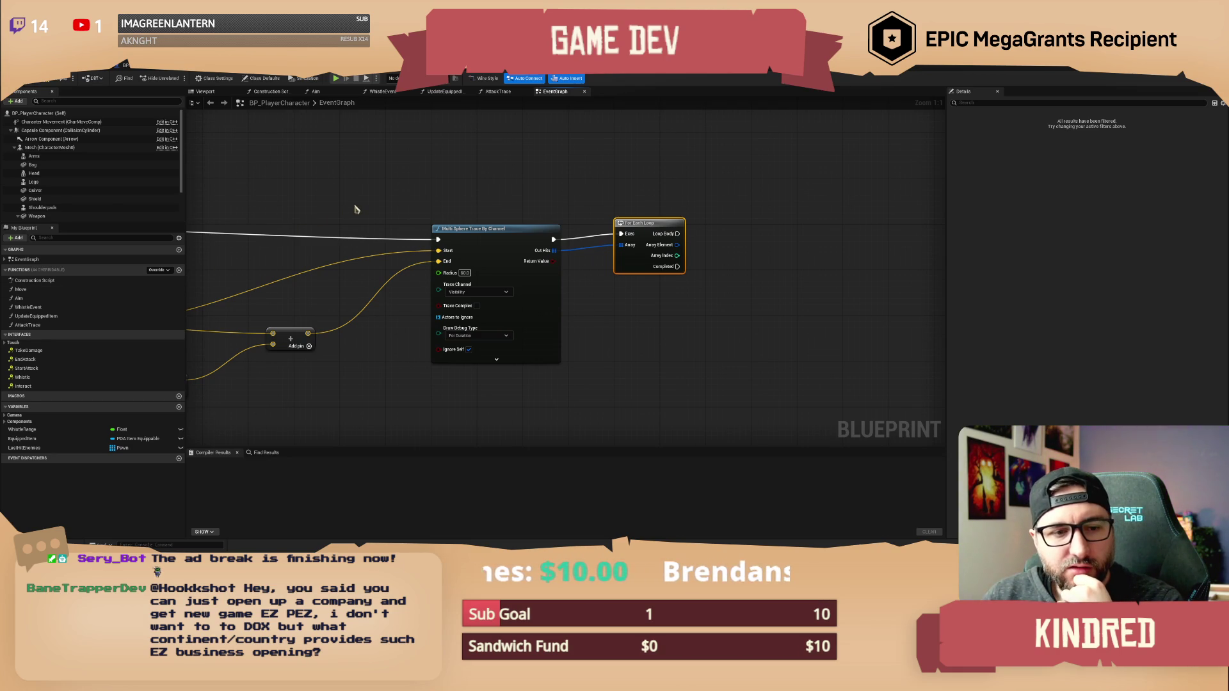
drag(370, 203, 398, 192)
click(398, 190)
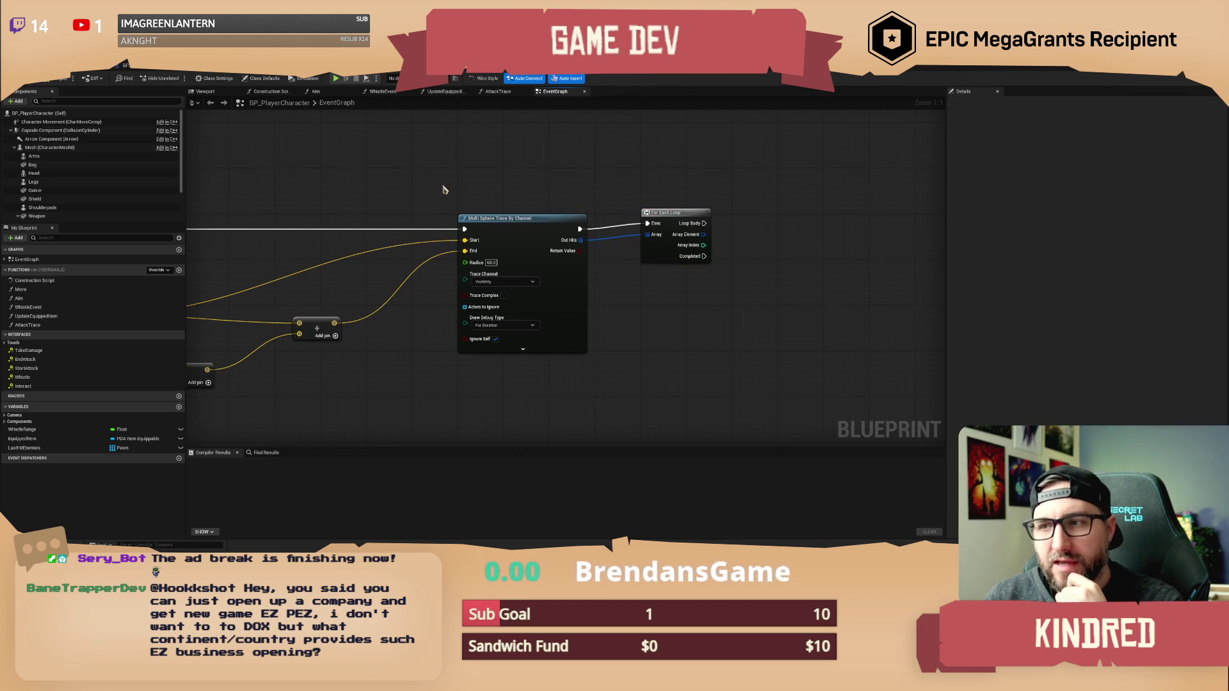
drag(509, 169, 351, 190)
click(497, 244)
click(472, 224)
drag(472, 225, 509, 241)
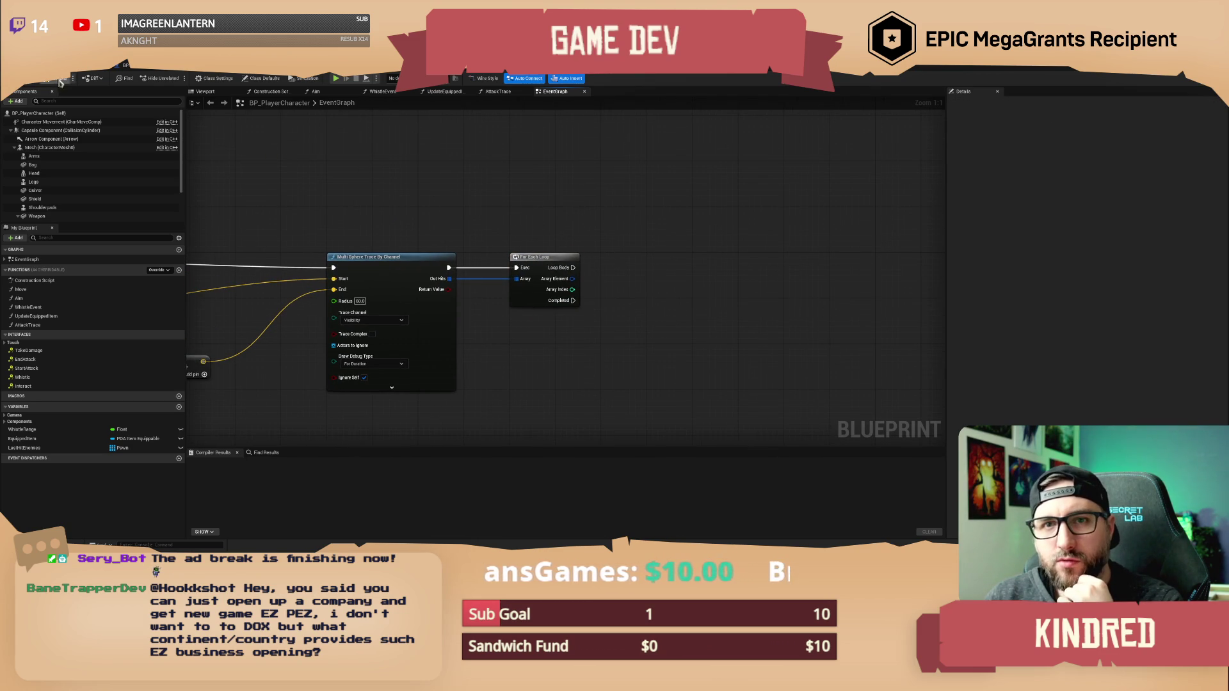
key(F7)
drag(545, 192, 491, 196)
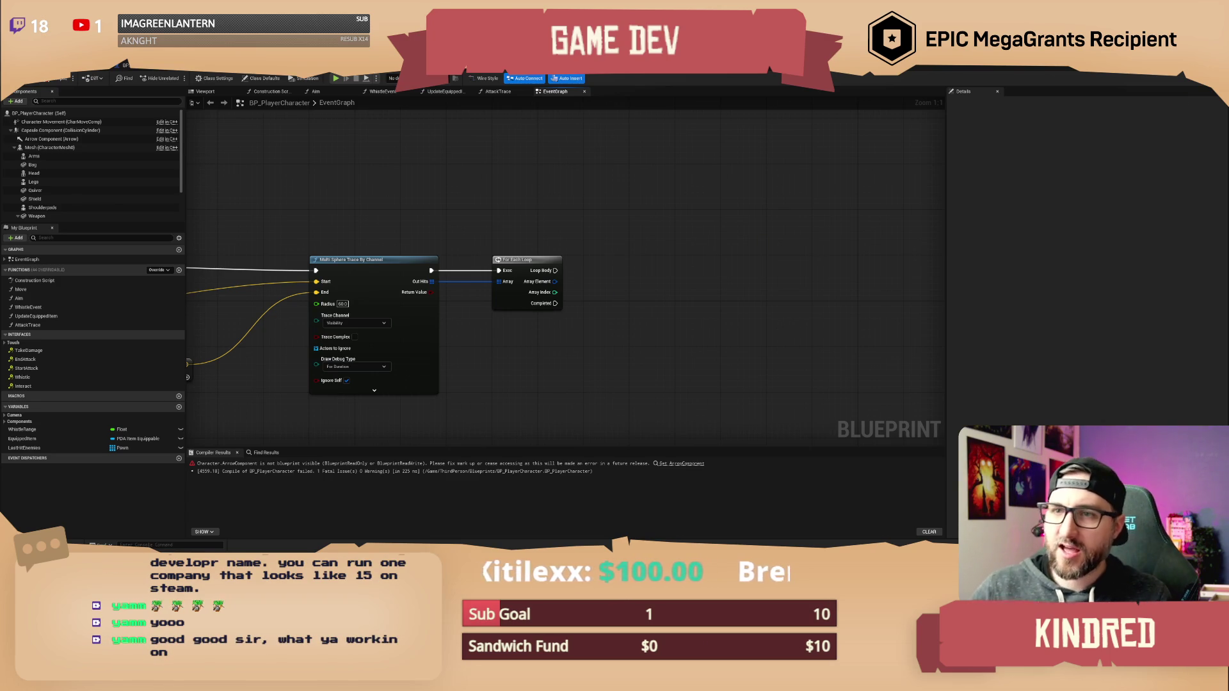
Return to the level editor and fly the camera toward the bear, cart and soldiers.
click(56, 77)
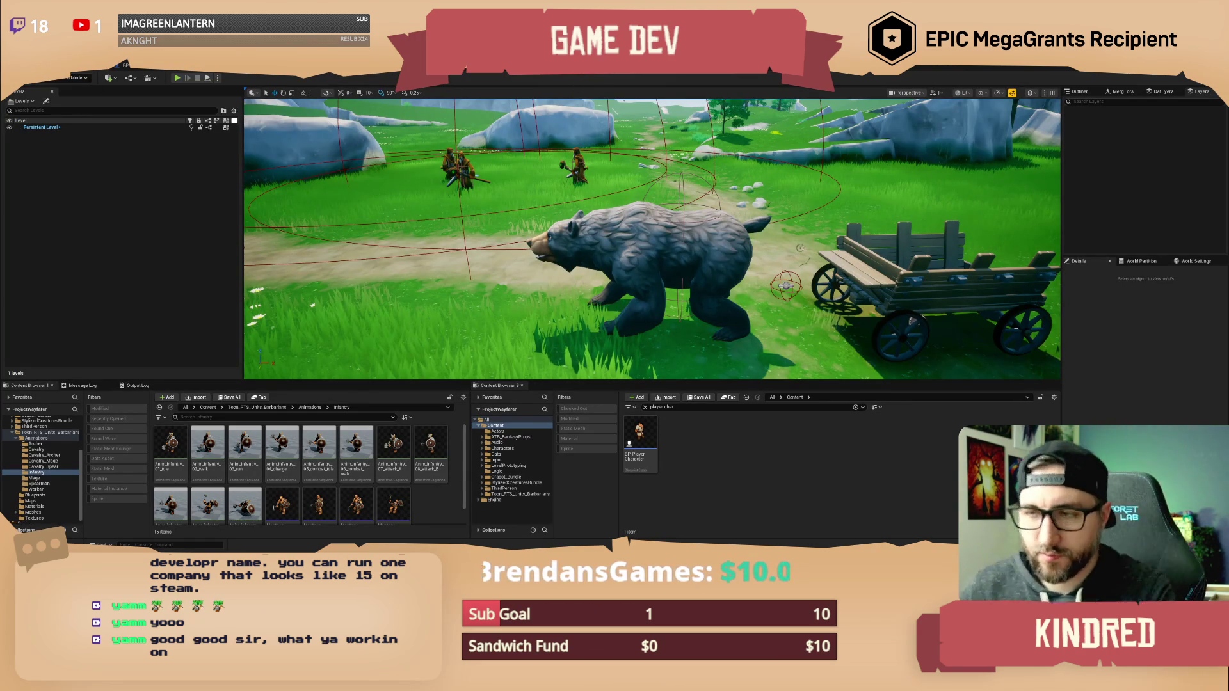
scroll(653, 239, down, 10)
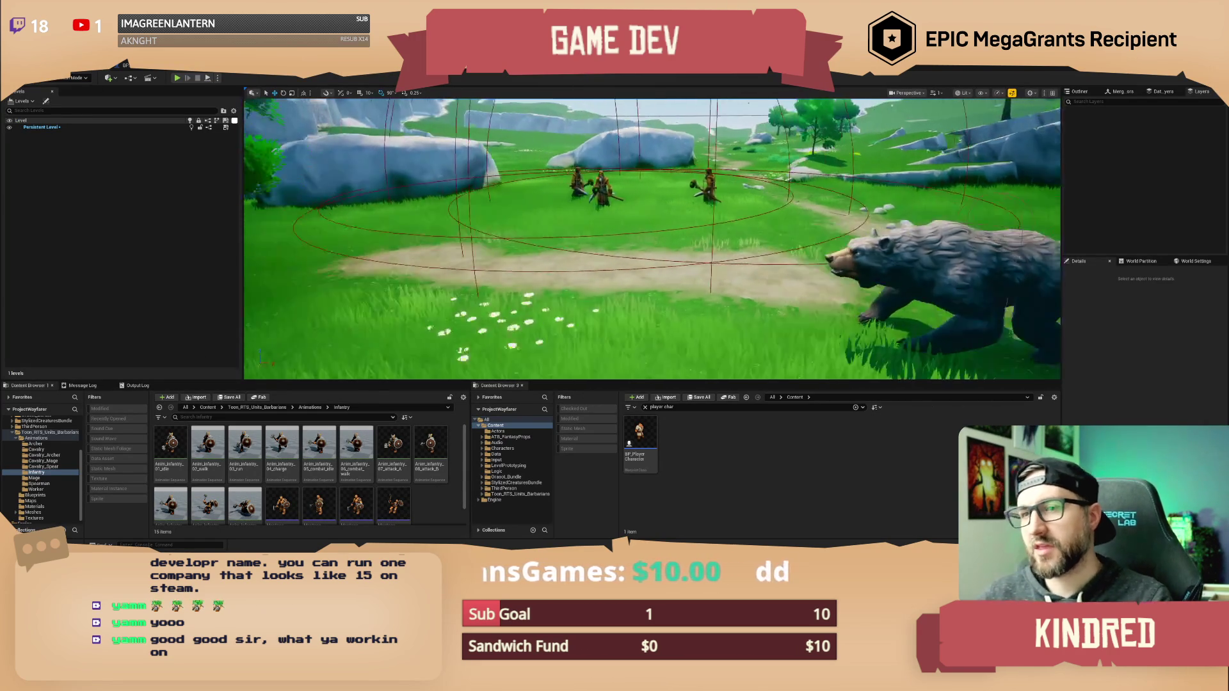
drag(653, 239, 607, 214)
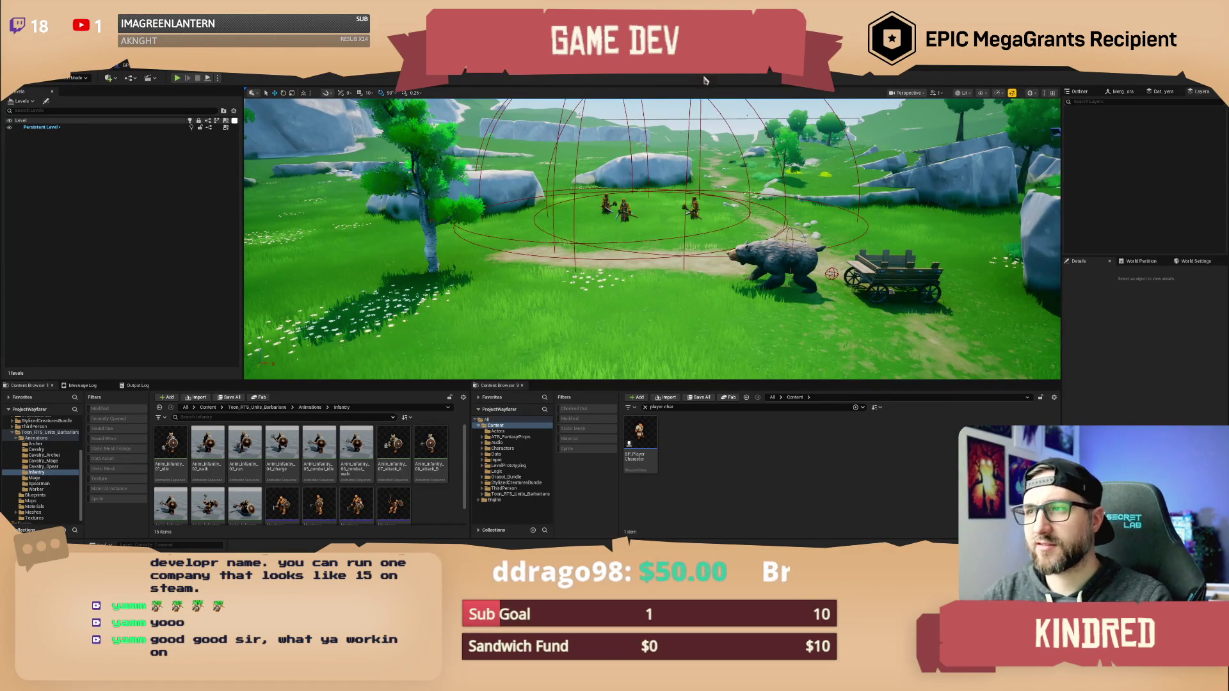
drag(607, 214, 574, 160)
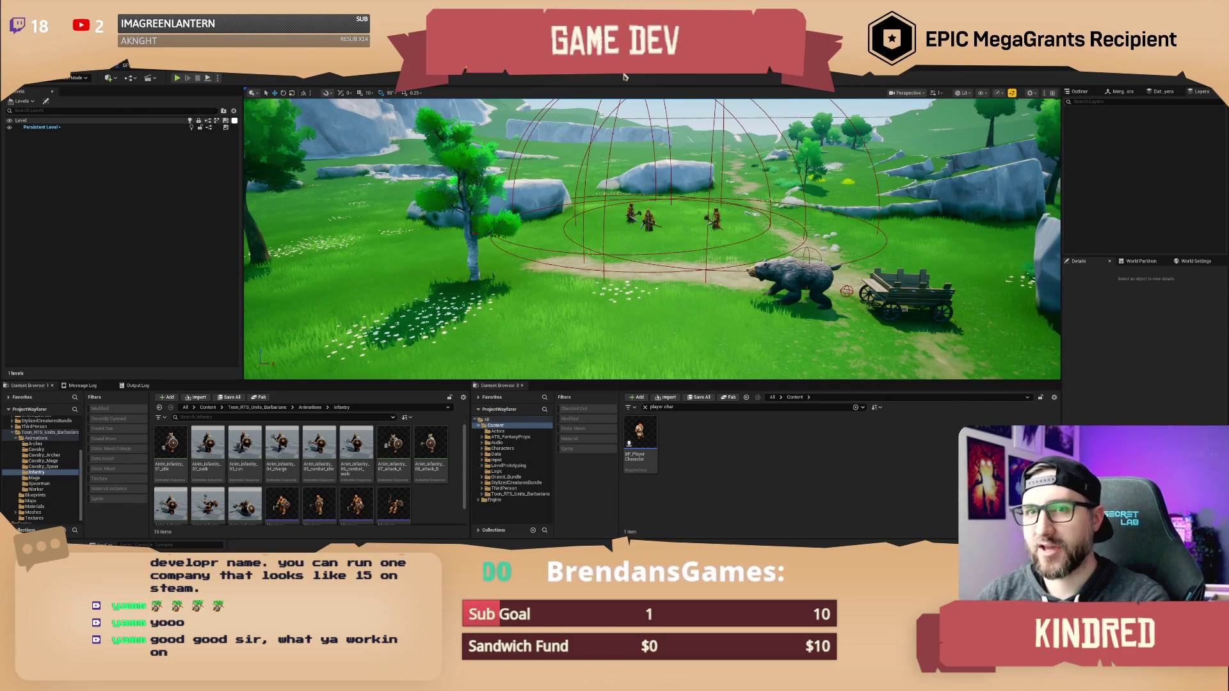
key(w)
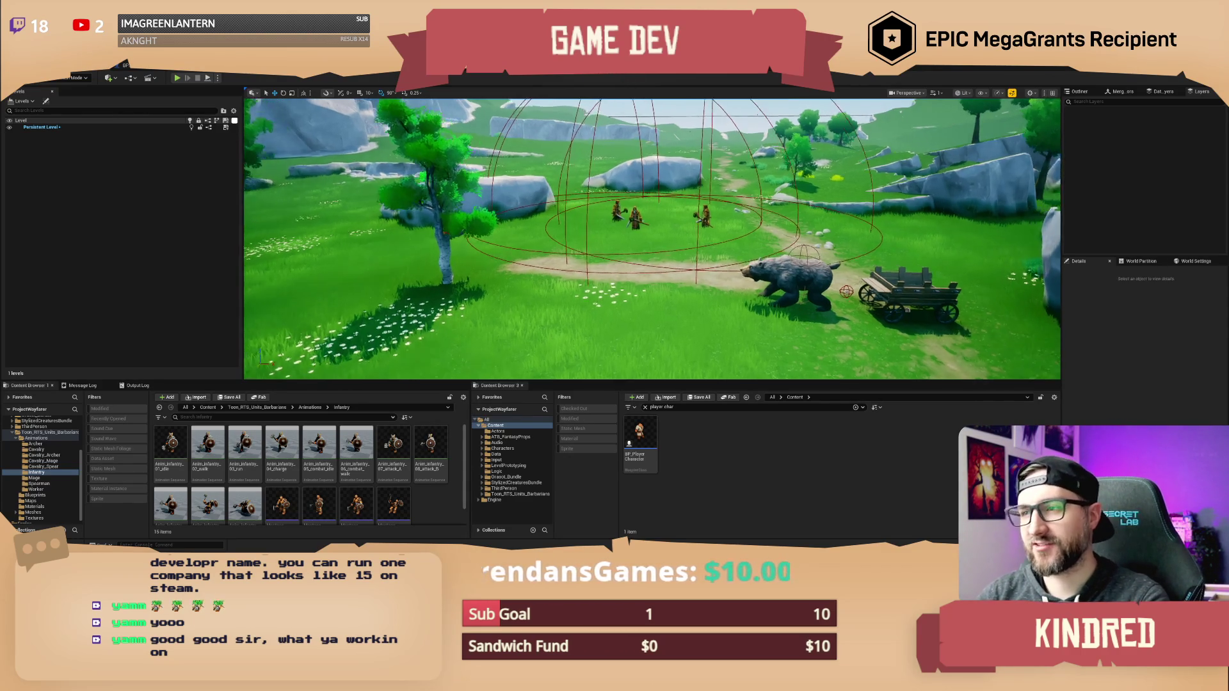
scroll(651, 239, up, 5)
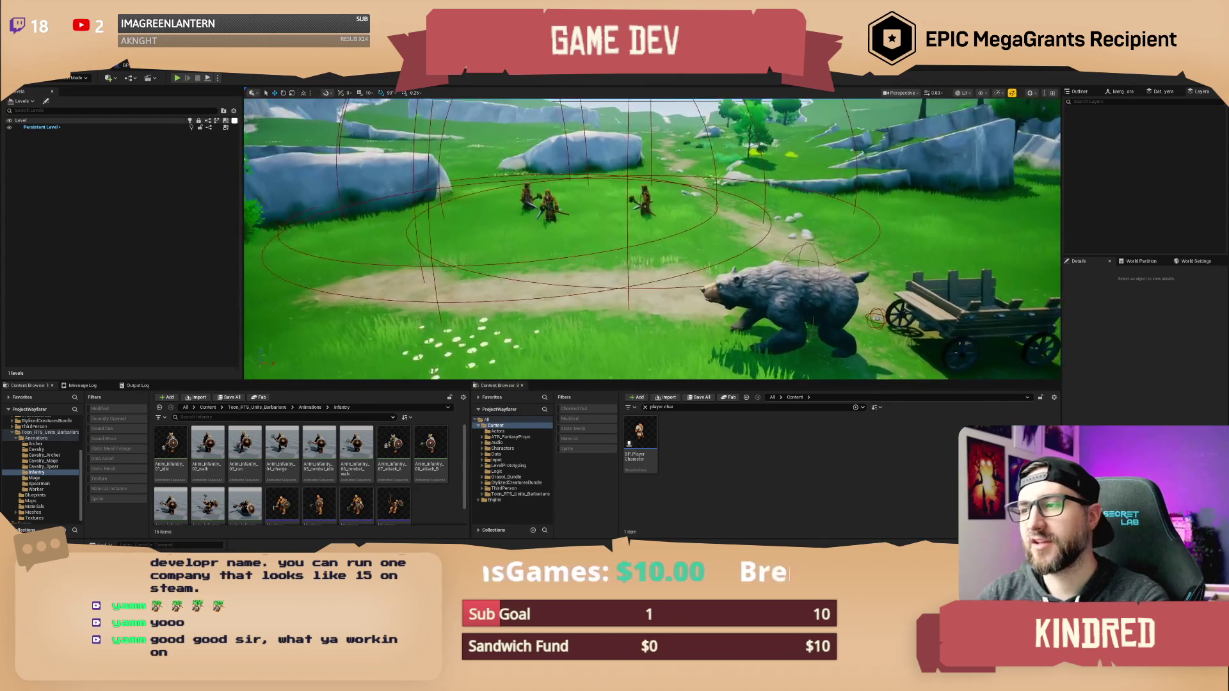
drag(651, 239, 617, 239)
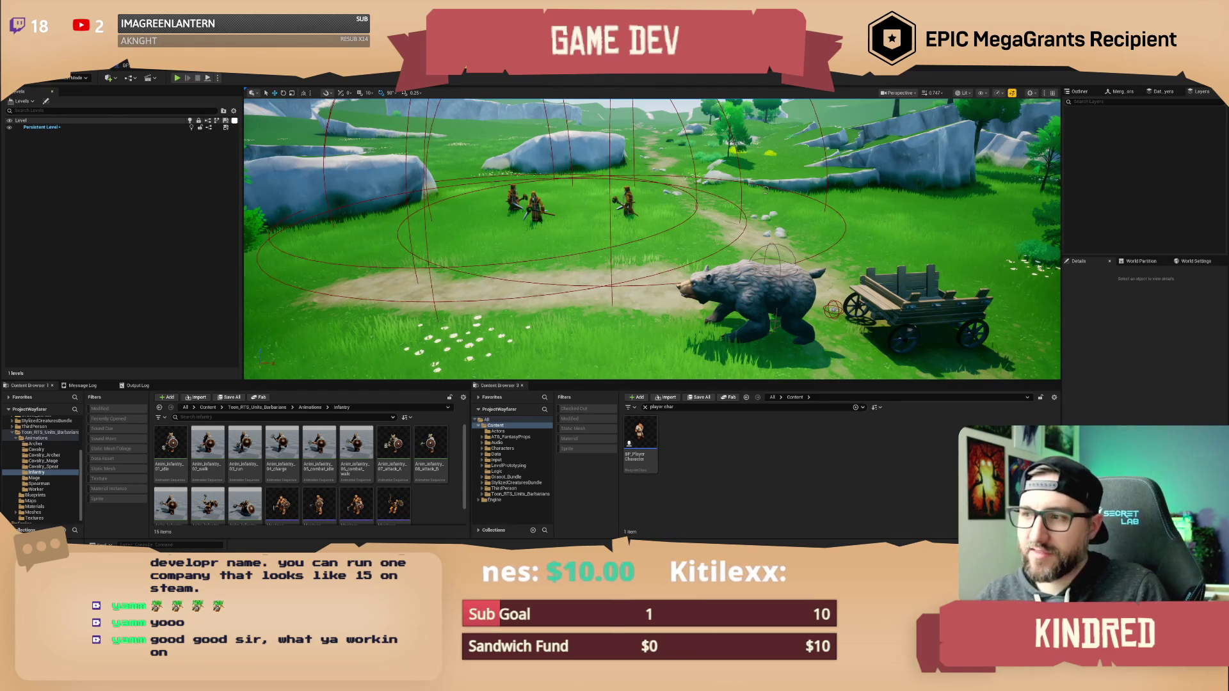
Move the level view around the bear, pulling back to frame soldiers, bear and cart.
scroll(653, 238, up, 3)
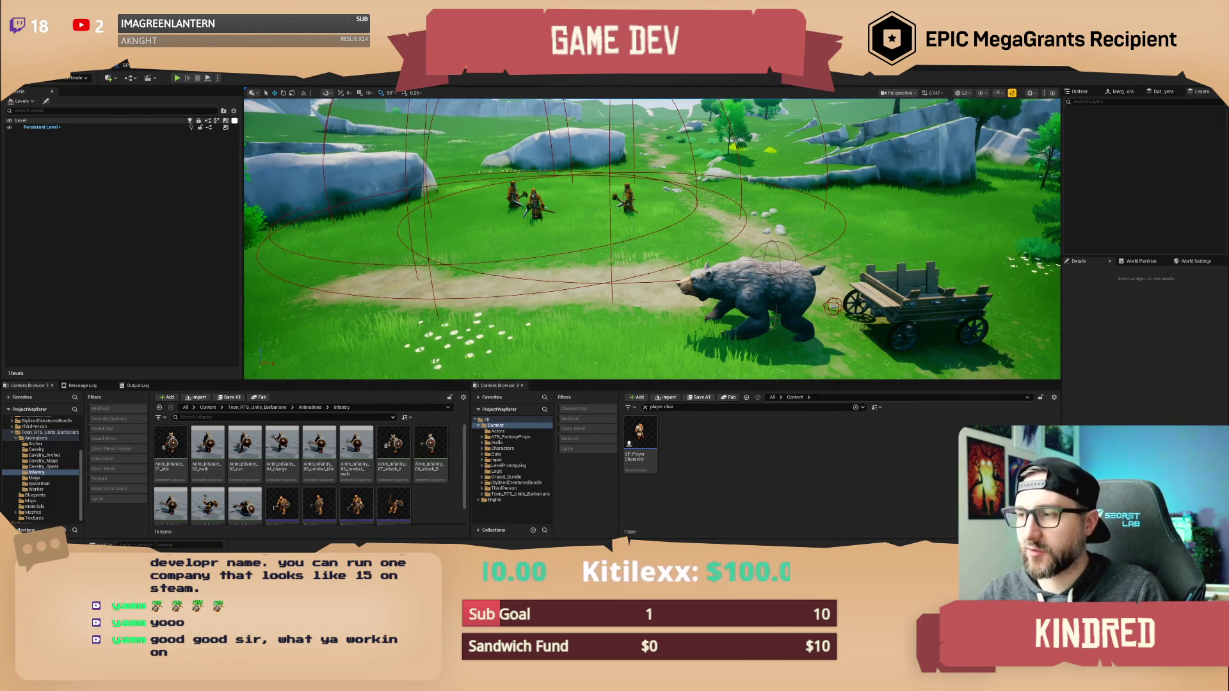
key(Left)
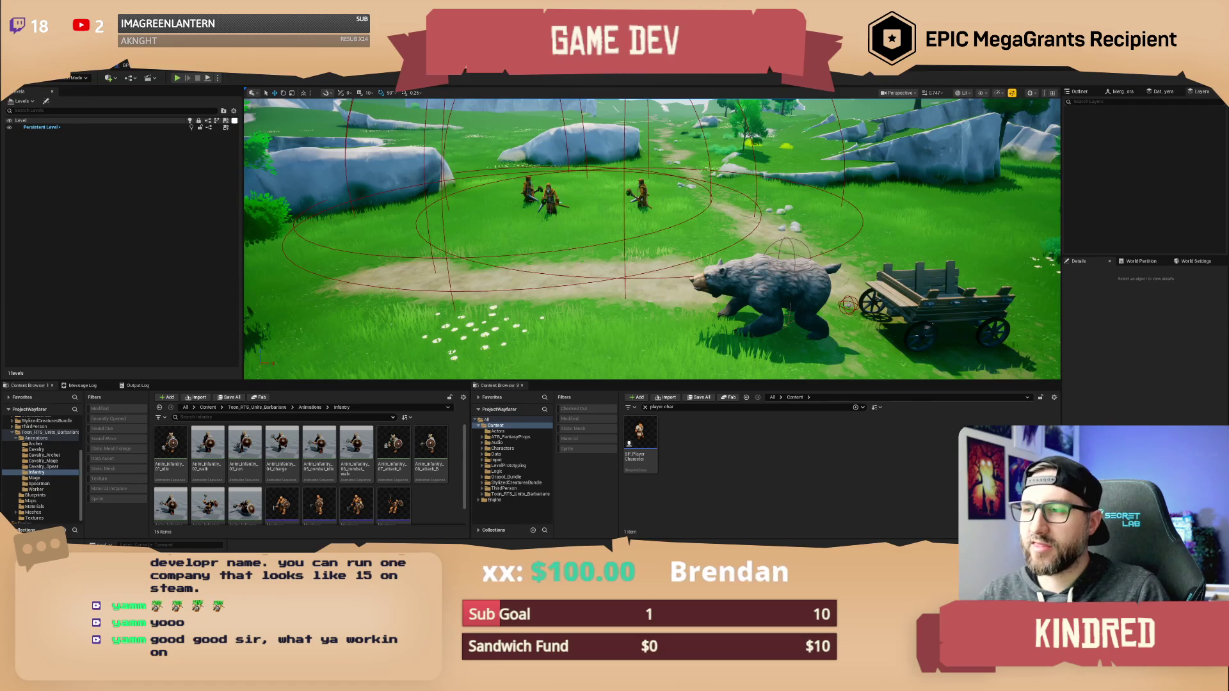
click(744, 279)
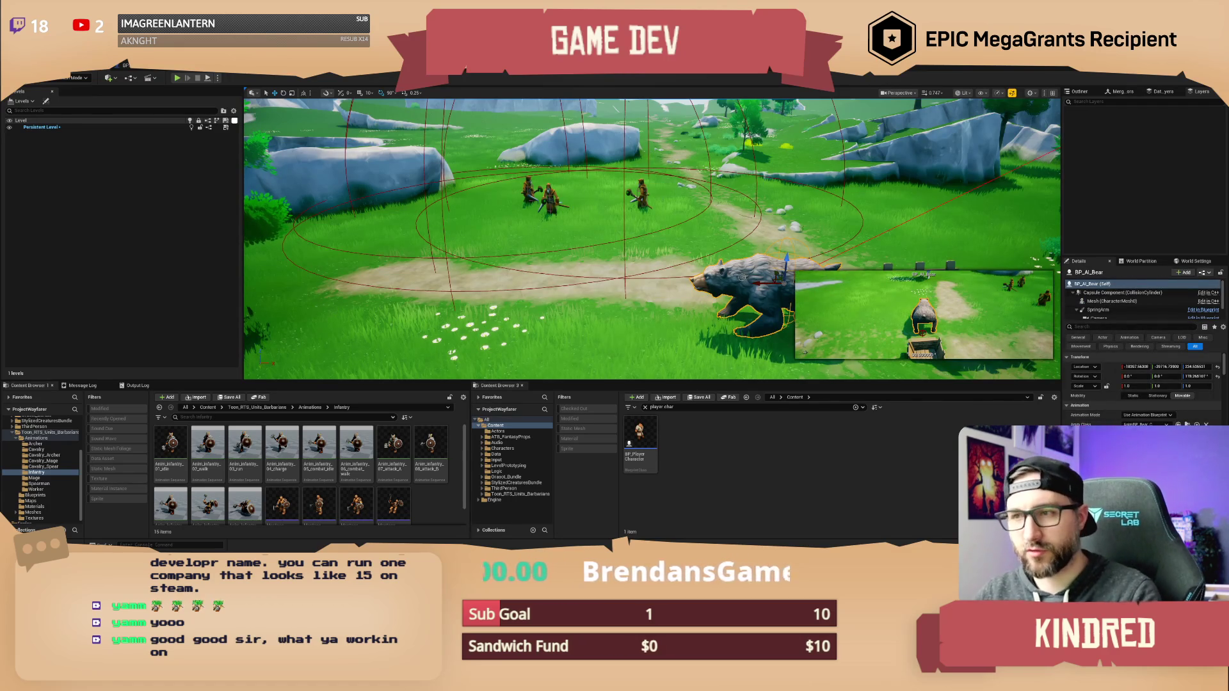
key(Escape)
scroll(653, 239, down, 3)
scroll(652, 239, down, 2)
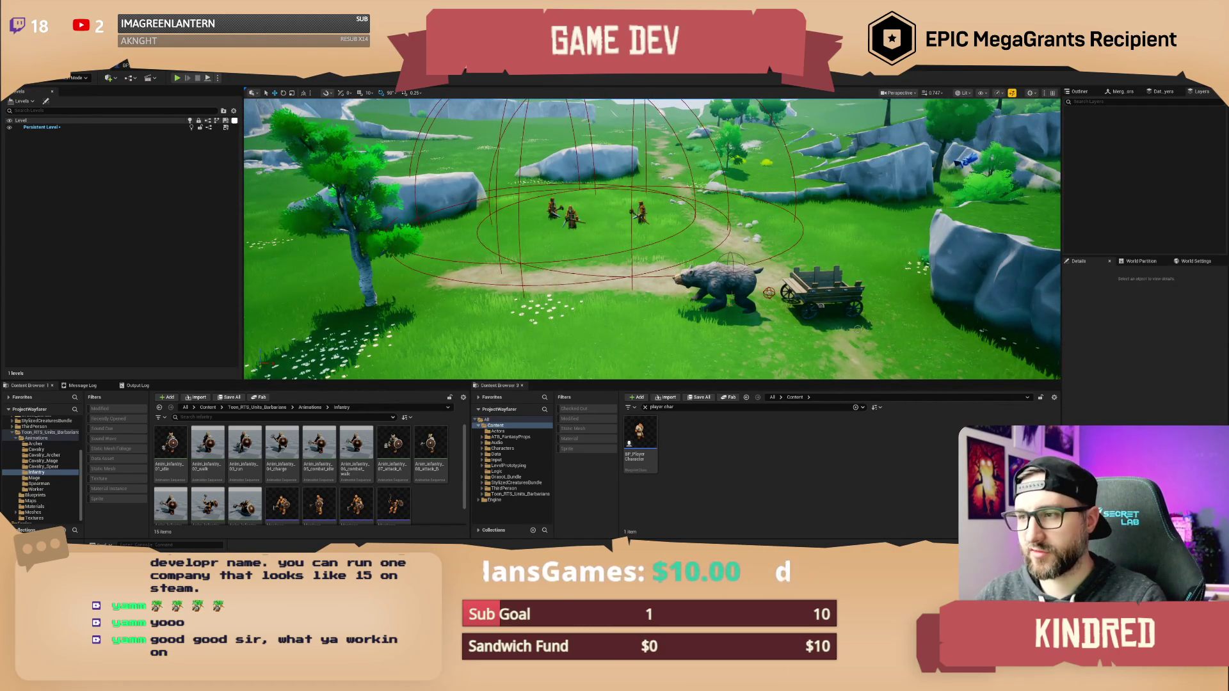
key(Right)
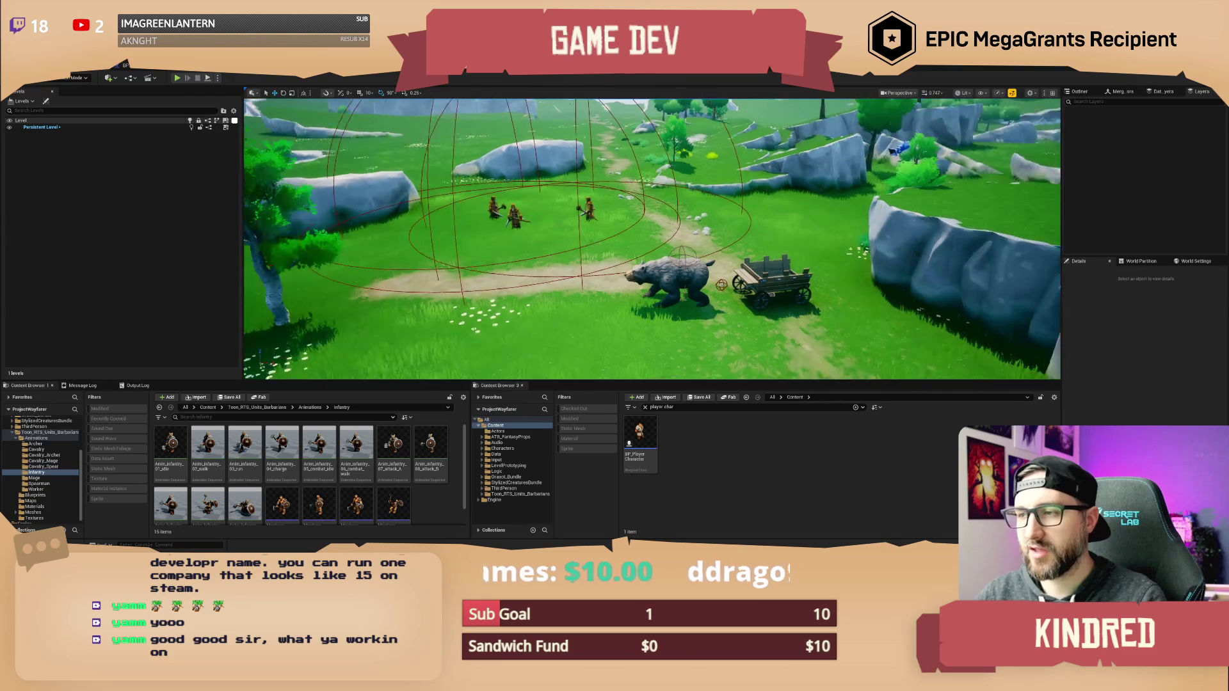
key(Left)
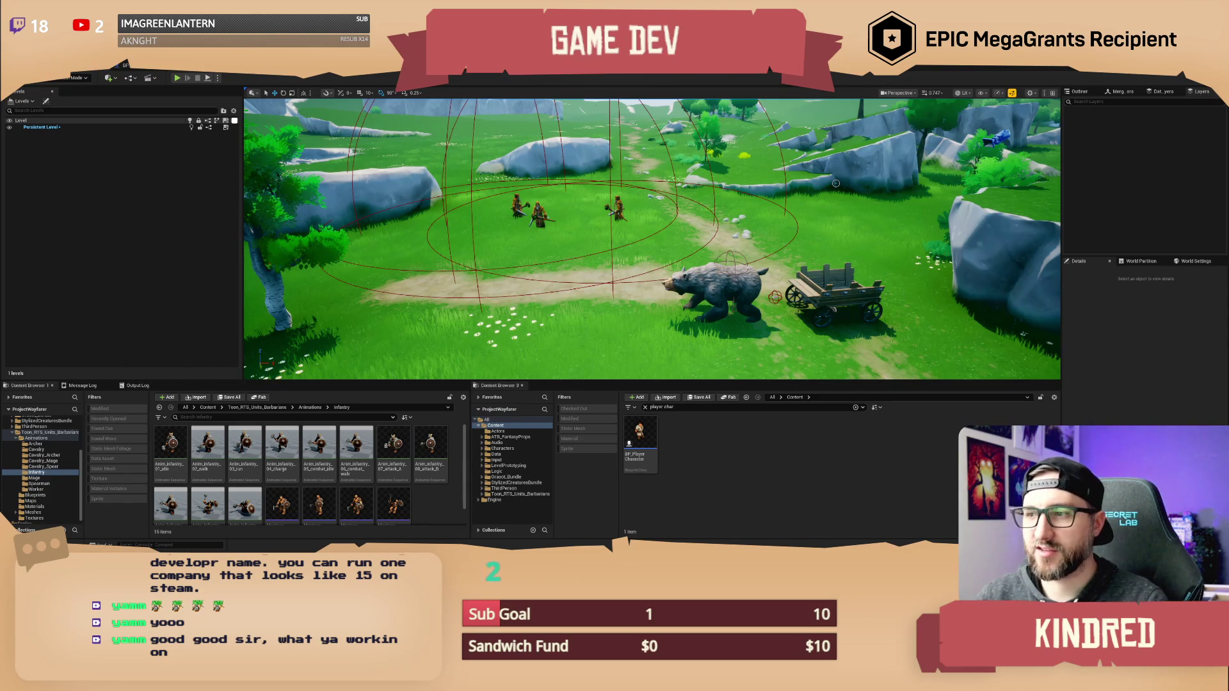
drag(836, 183, 706, 208)
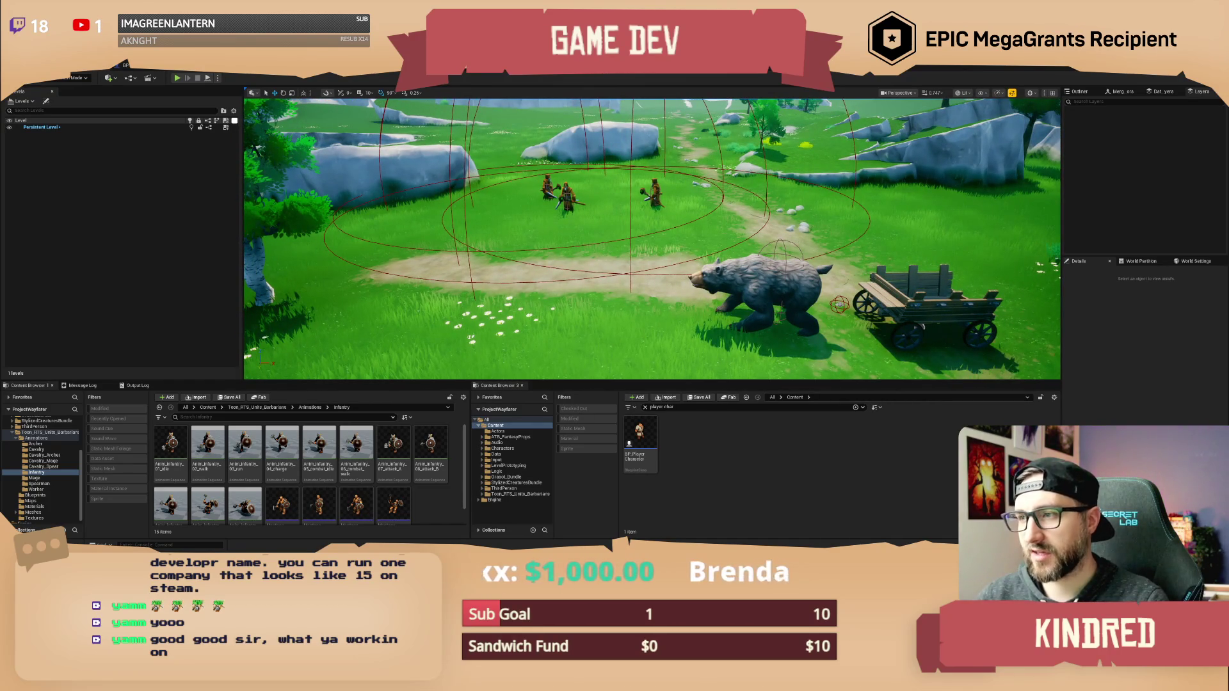
drag(706, 208, 706, 217)
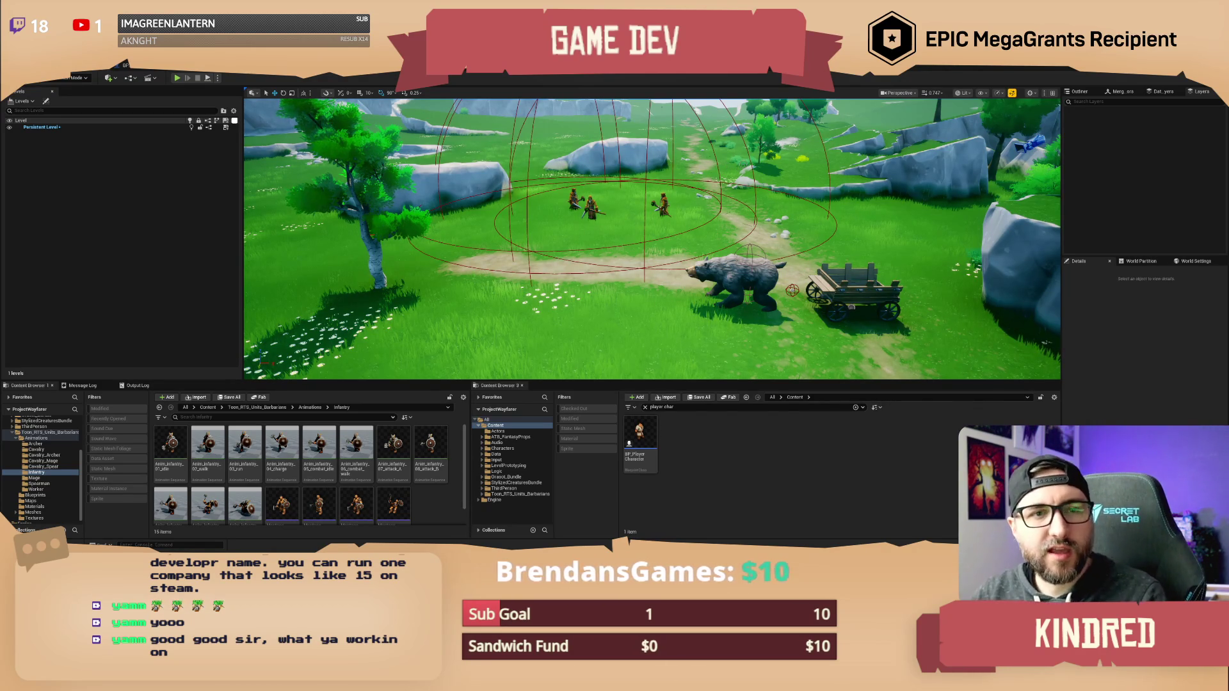
Fly in close to the bear, then switch to the BP_ResourceContainer graph.
key(w)
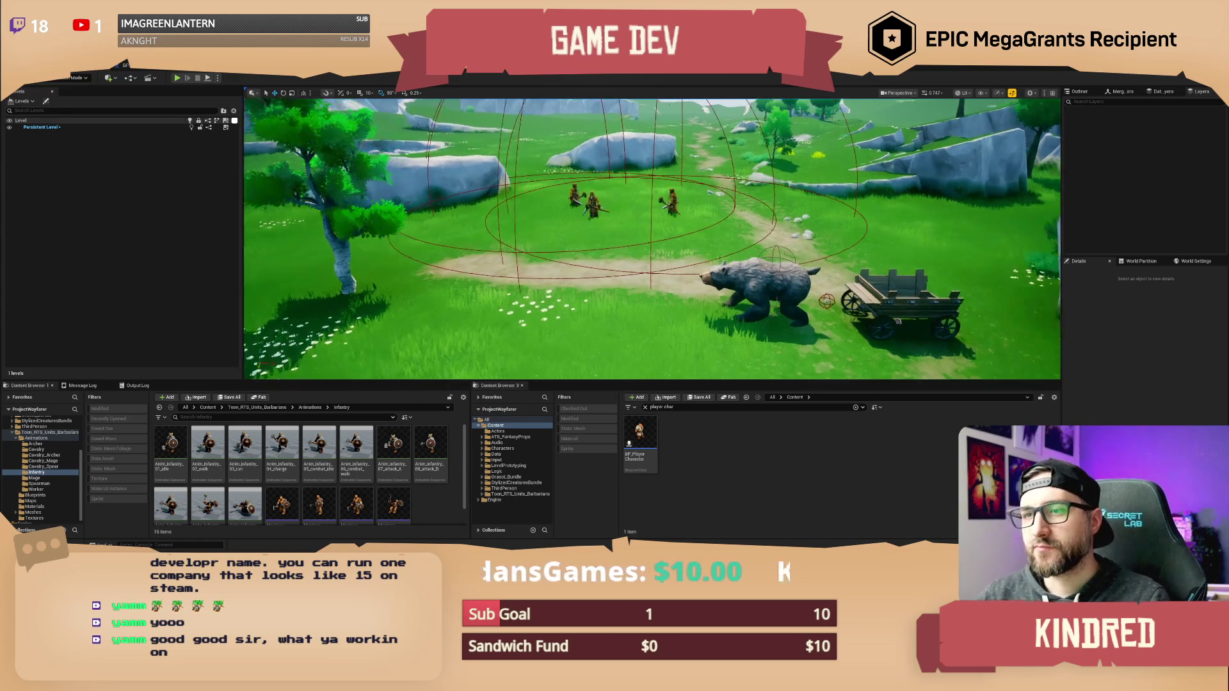
key(w)
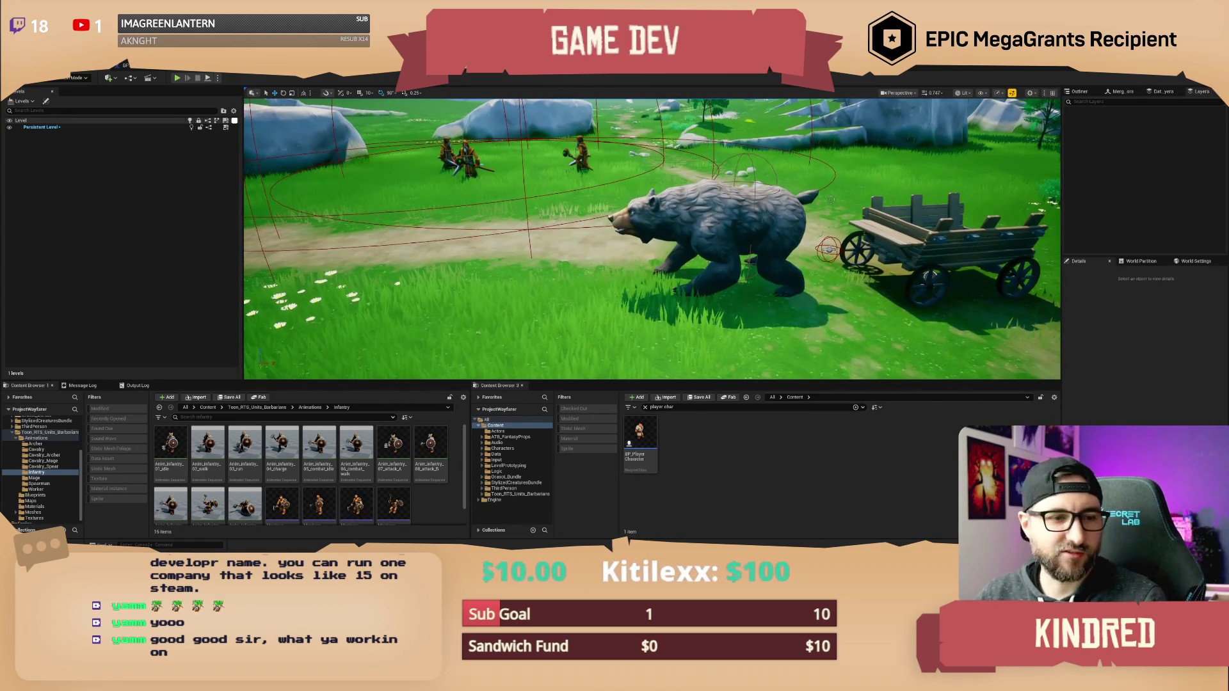
key(w)
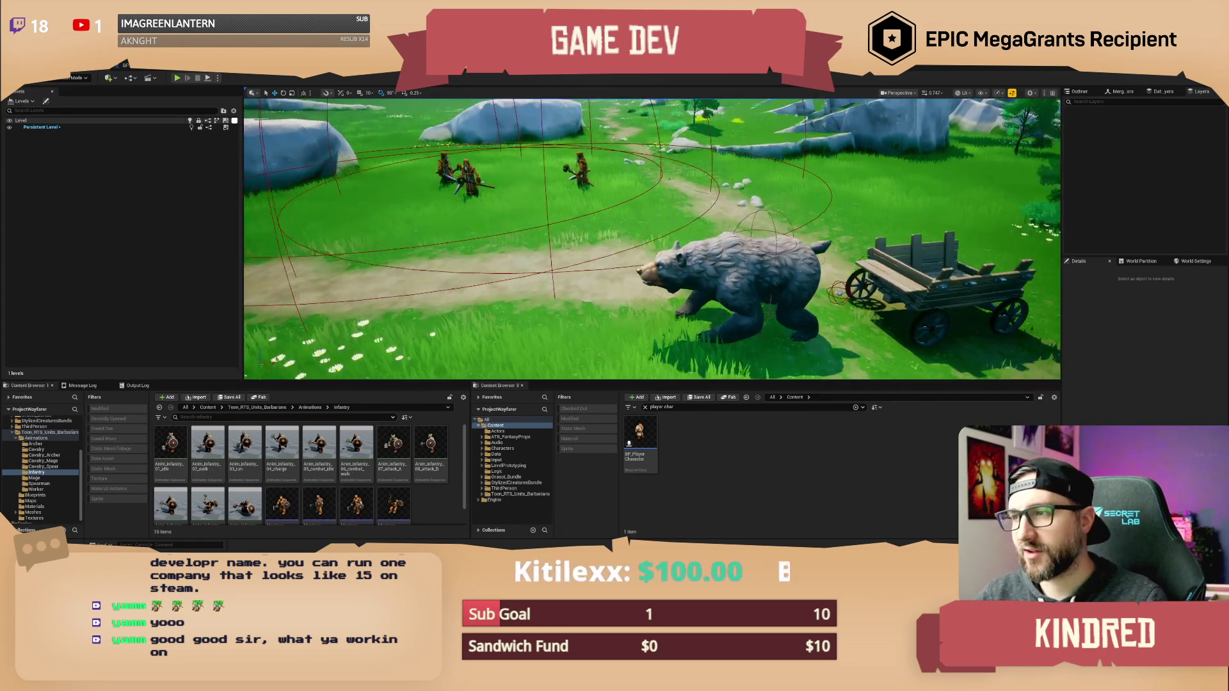
key(ctrl+Tab)
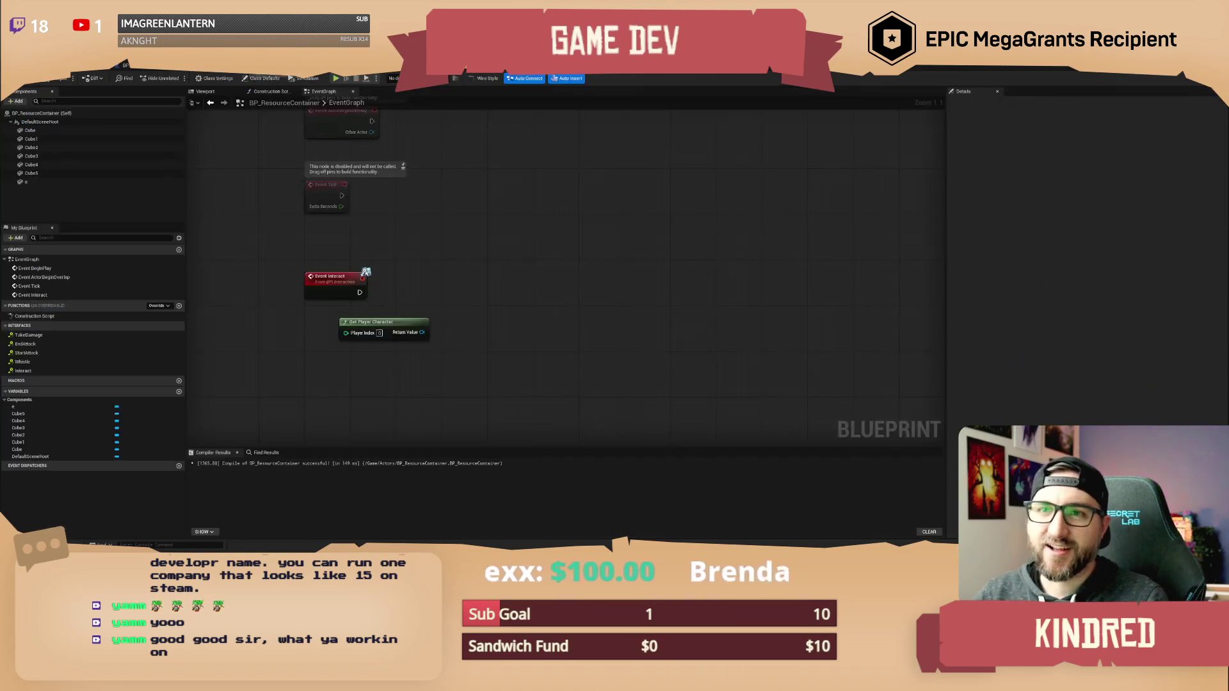
Cycle past the bear mesh editor back to the BP_ResourceContainer graph.
key(ctrl+Tab)
key(ctrl+Tab)
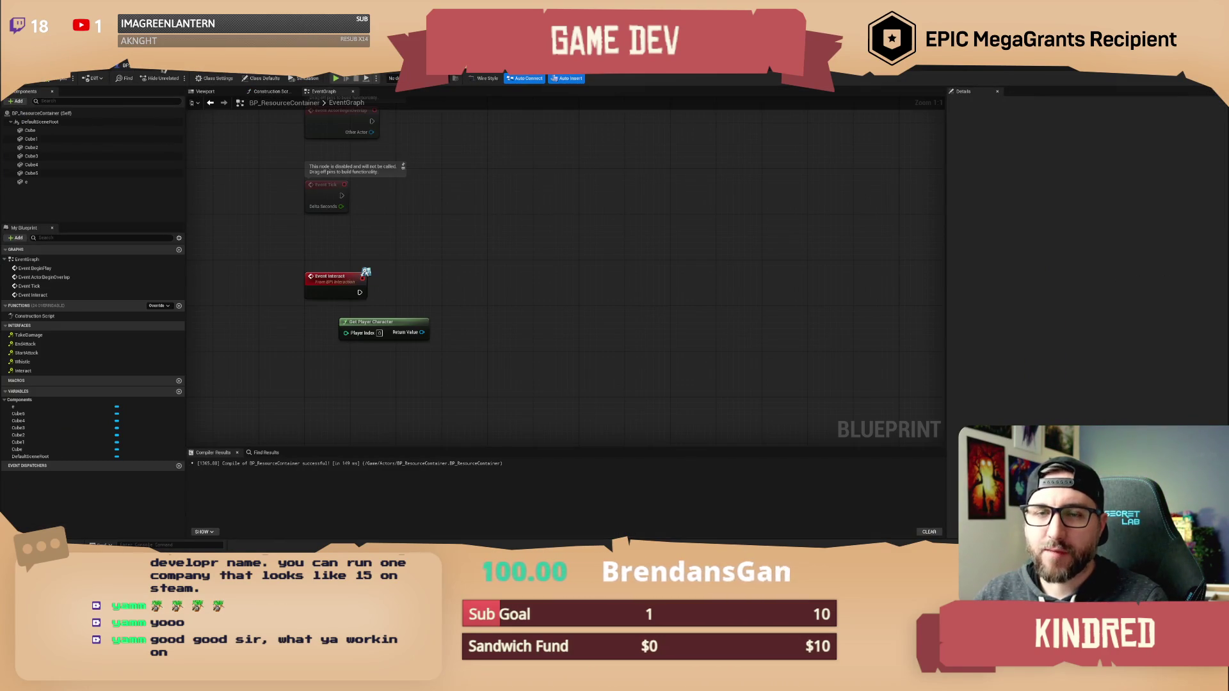
key(ctrl+Tab)
key(ctrl+Tab)
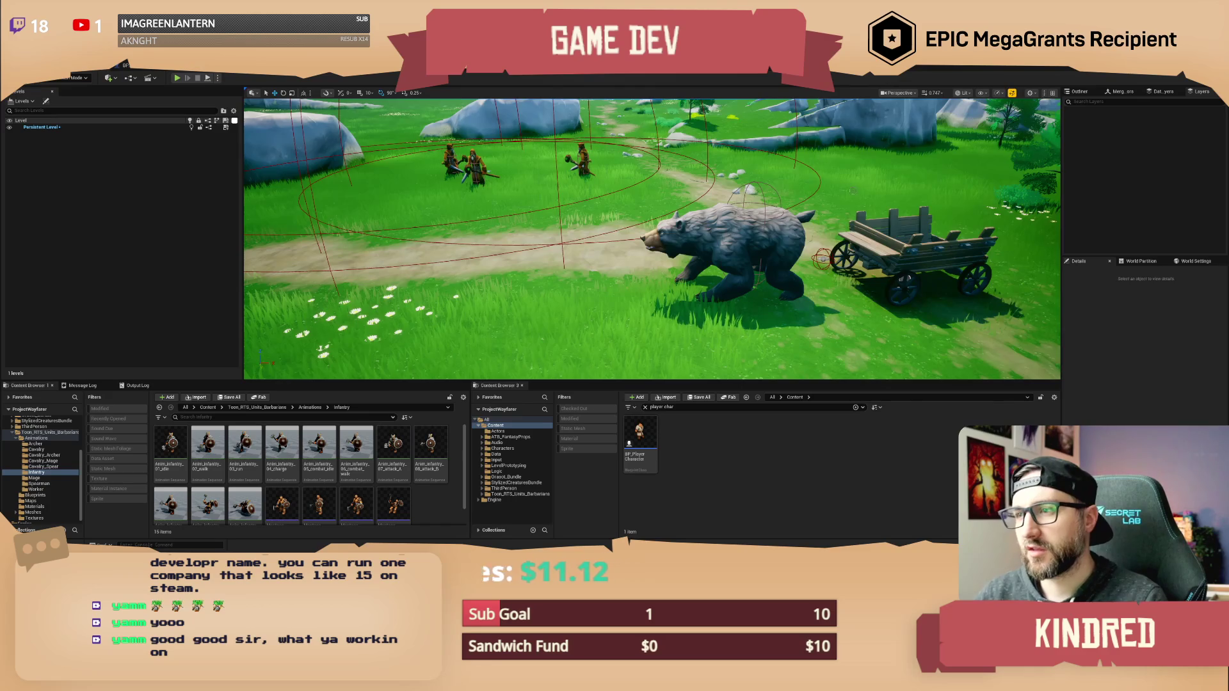
Return to BP_PlayerCharacter's Event Graph with the sphere trace and For Each Loop.
scroll(652, 239, down, 10)
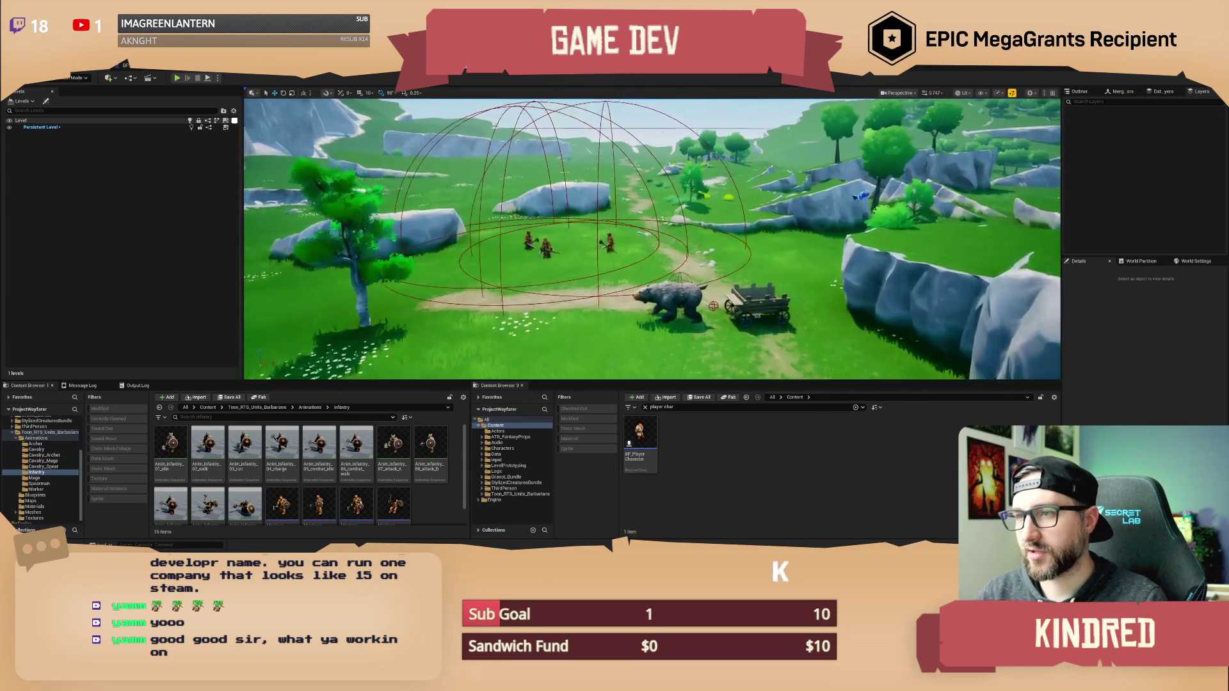
scroll(652, 239, up, 6)
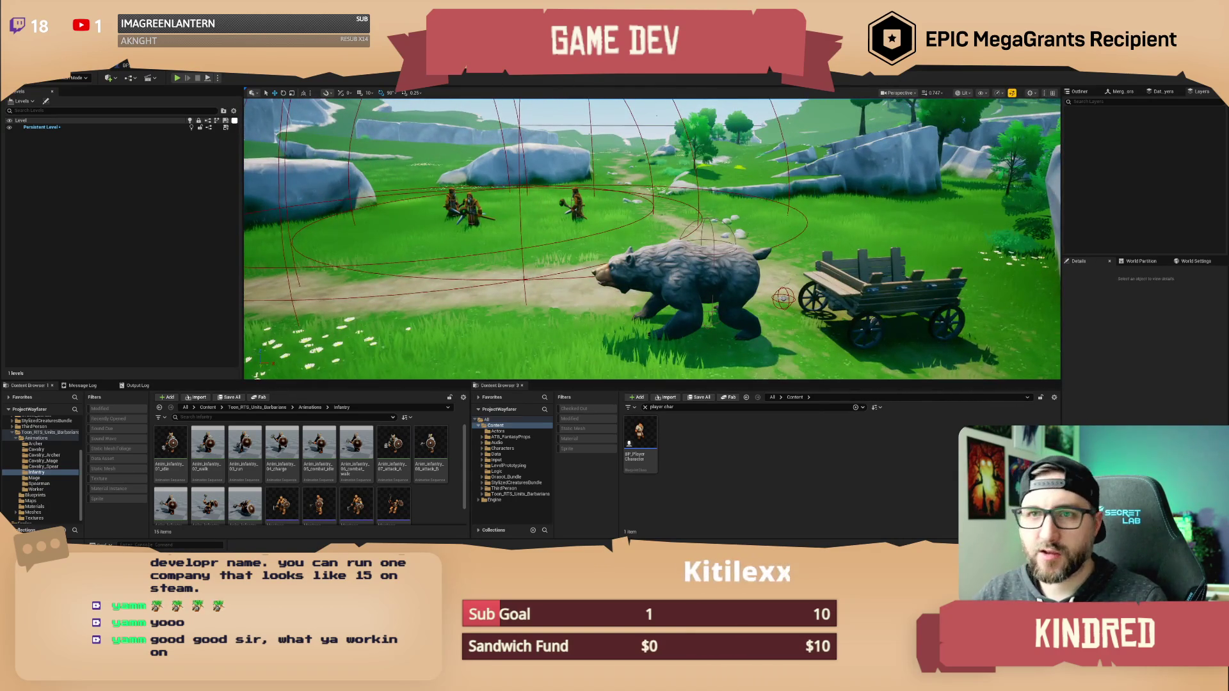
key(ctrl+Tab)
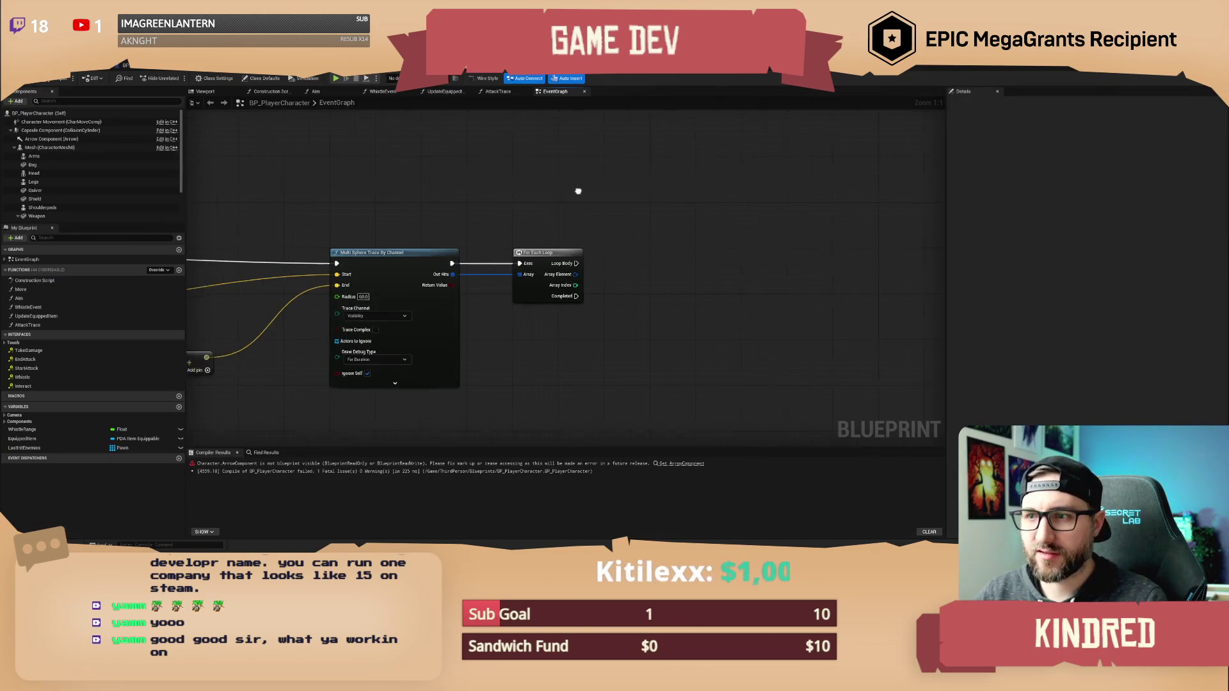
Break each loop Array Element with a Break Hit Result node.
drag(459, 270, 506, 272)
text(brea)
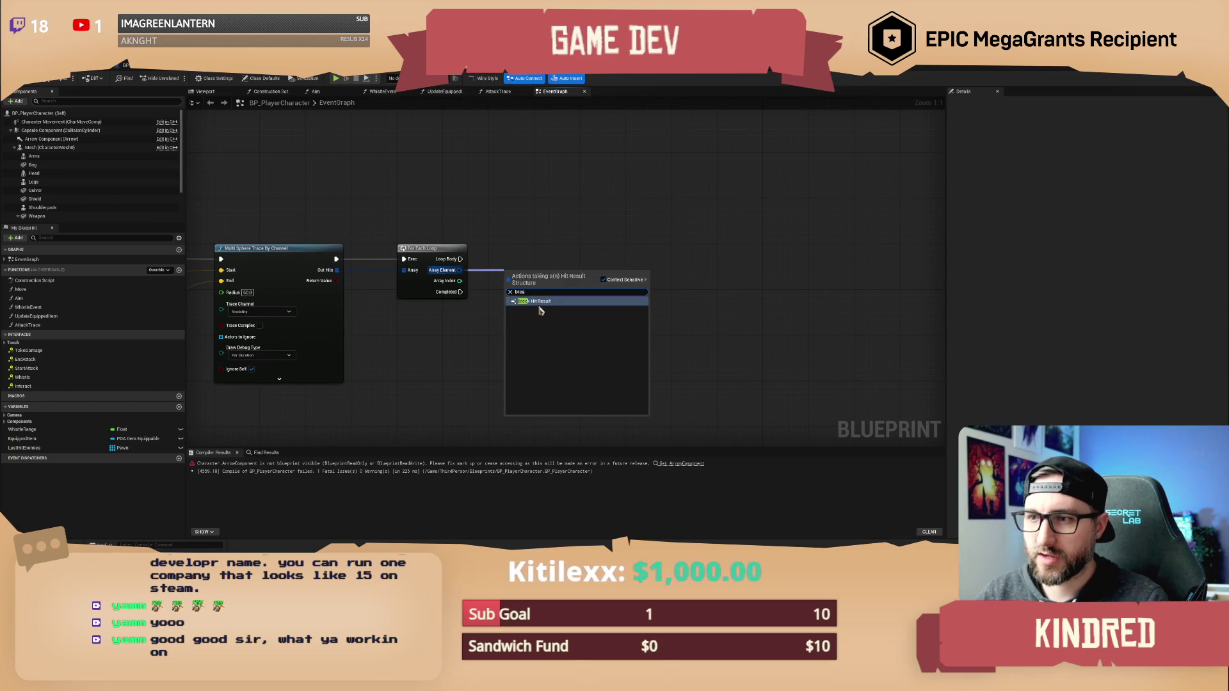
click(539, 304)
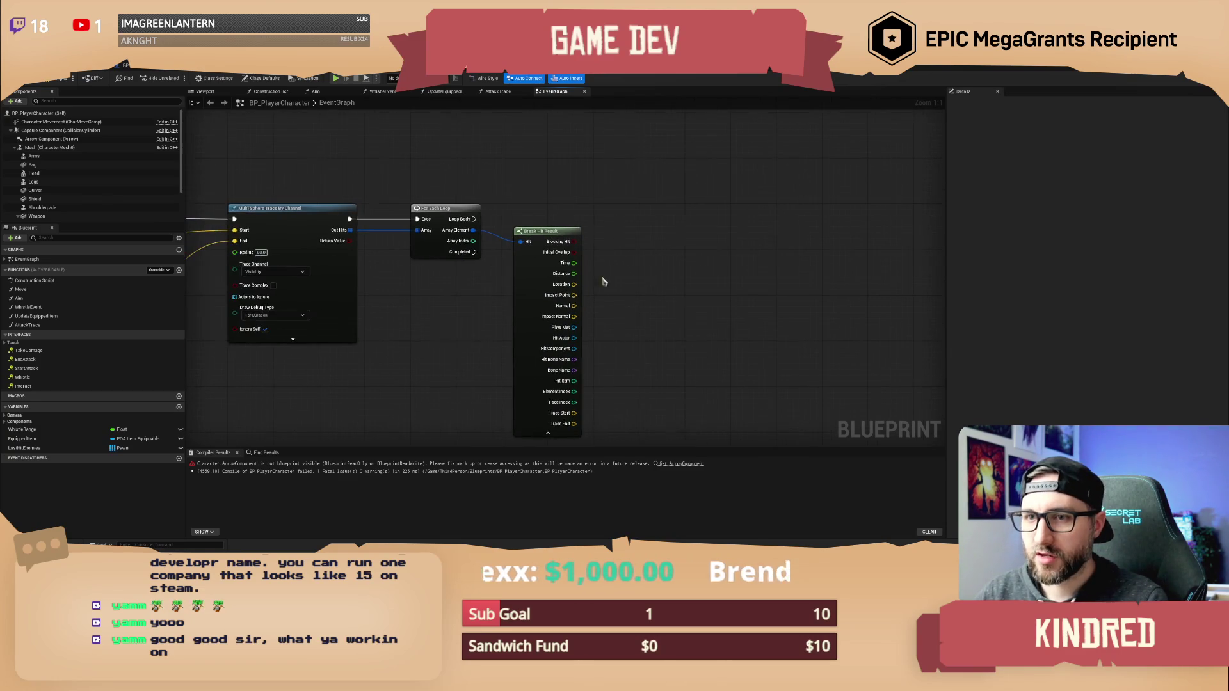
drag(404, 186, 531, 243)
mouse_move(448, 223)
mouse_down()
mouse_move(581, 223)
mouse_move(436, 222)
mouse_up()
click(585, 198)
Call the Interact message on Hit Actor, driven by the Loop Body.
mouse_move(606, 300)
mouse_down()
mouse_move(491, 288)
mouse_move(516, 329)
mouse_move(475, 323)
mouse_move(567, 255)
mouse_up()
text(interact)
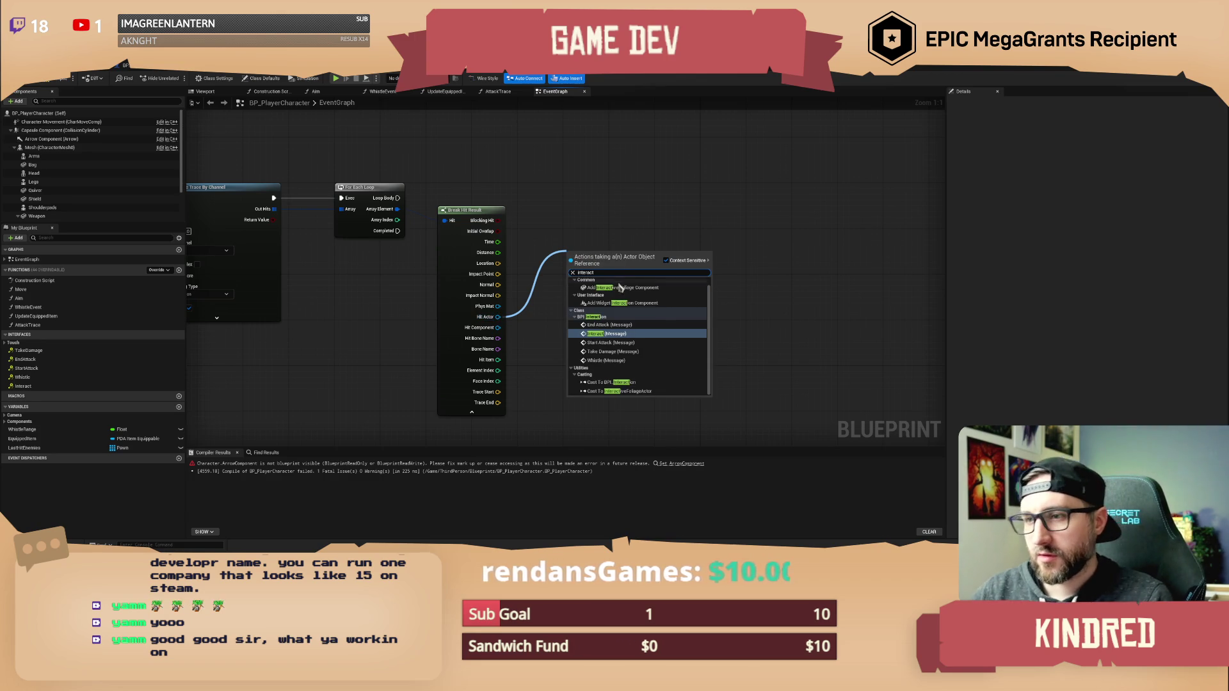
key(Return)
drag(478, 221, 530, 236)
mouse_move(451, 216)
mouse_down()
mouse_move(623, 281)
mouse_move(682, 220)
mouse_up()
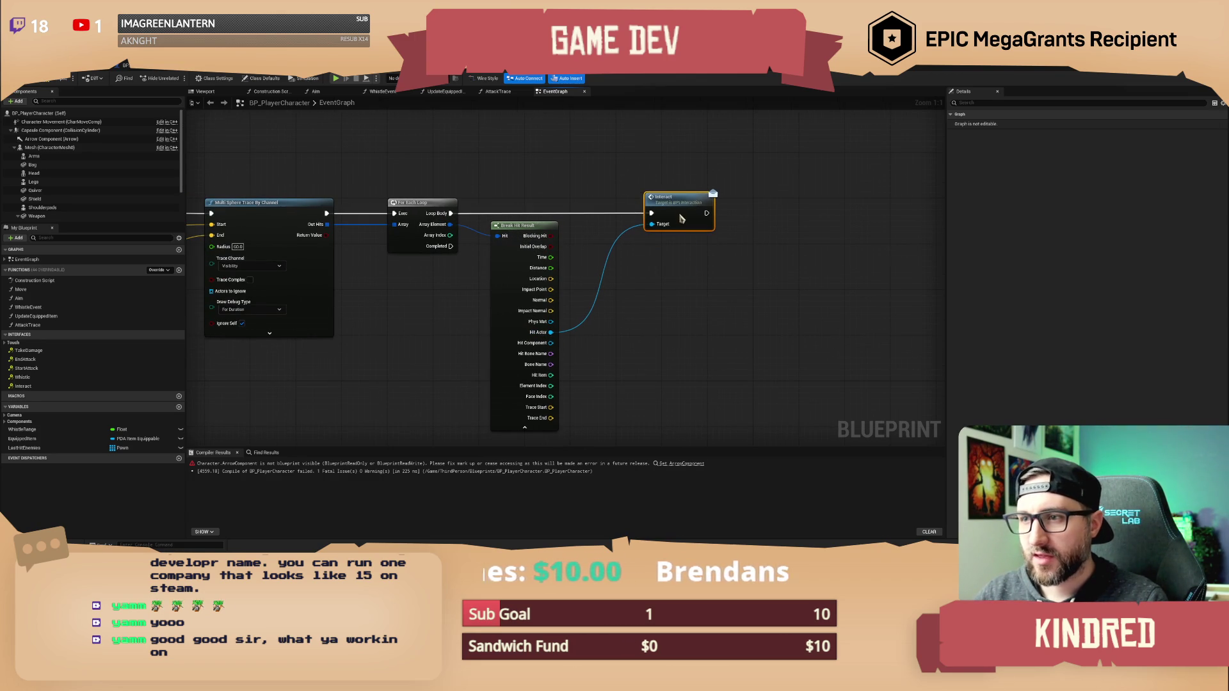
click(616, 198)
Hide Break Hit Result's unconnected pins and tidy the graph.
click(524, 430)
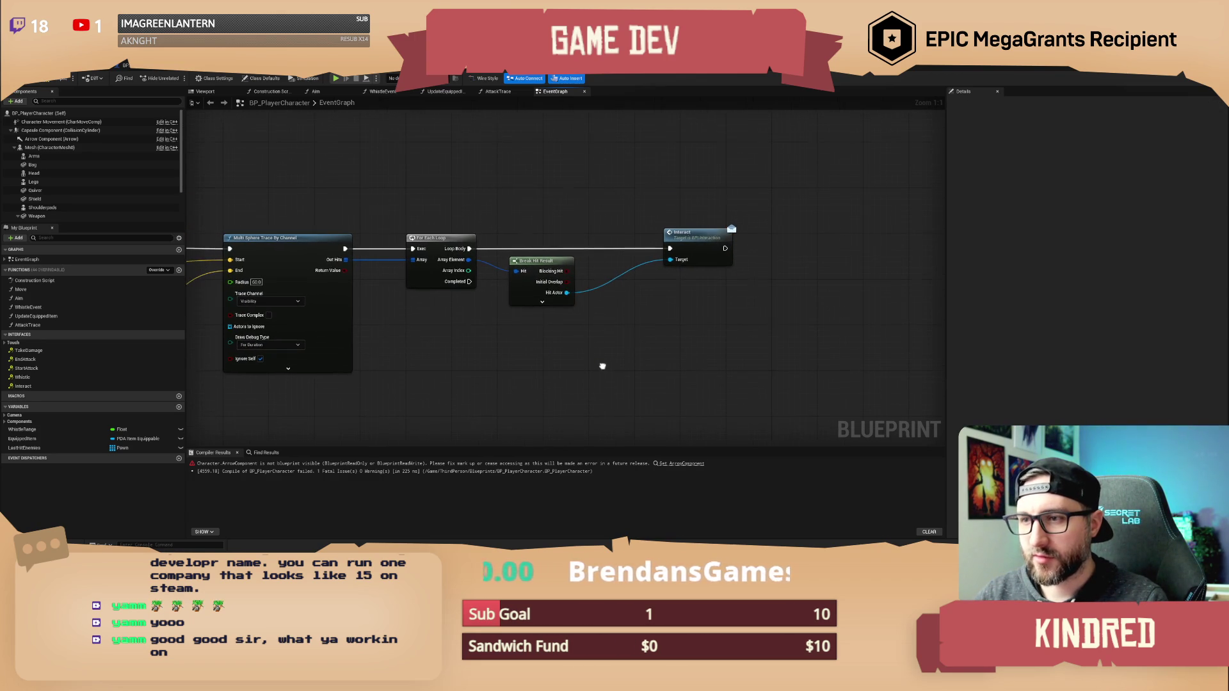
drag(537, 256, 550, 269)
click(576, 210)
mouse_move(576, 209)
mouse_down()
mouse_move(562, 198)
mouse_move(577, 191)
mouse_up()
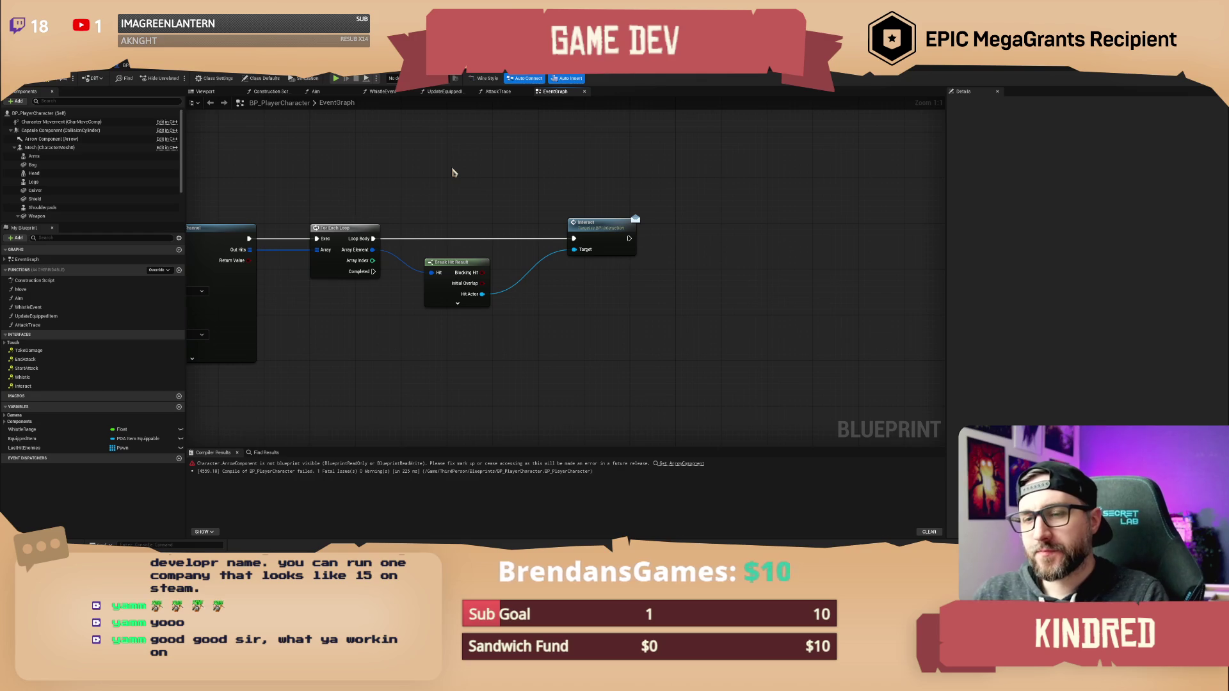
mouse_move(494, 184)
mouse_down()
mouse_move(587, 203)
mouse_move(667, 192)
mouse_up()
Compile the player character Blueprint and delete the Arrow Component node.
scroll(576, 192, down, 1)
scroll(588, 203, down, 1)
key(F7)
click(262, 296)
drag(266, 343, 371, 339)
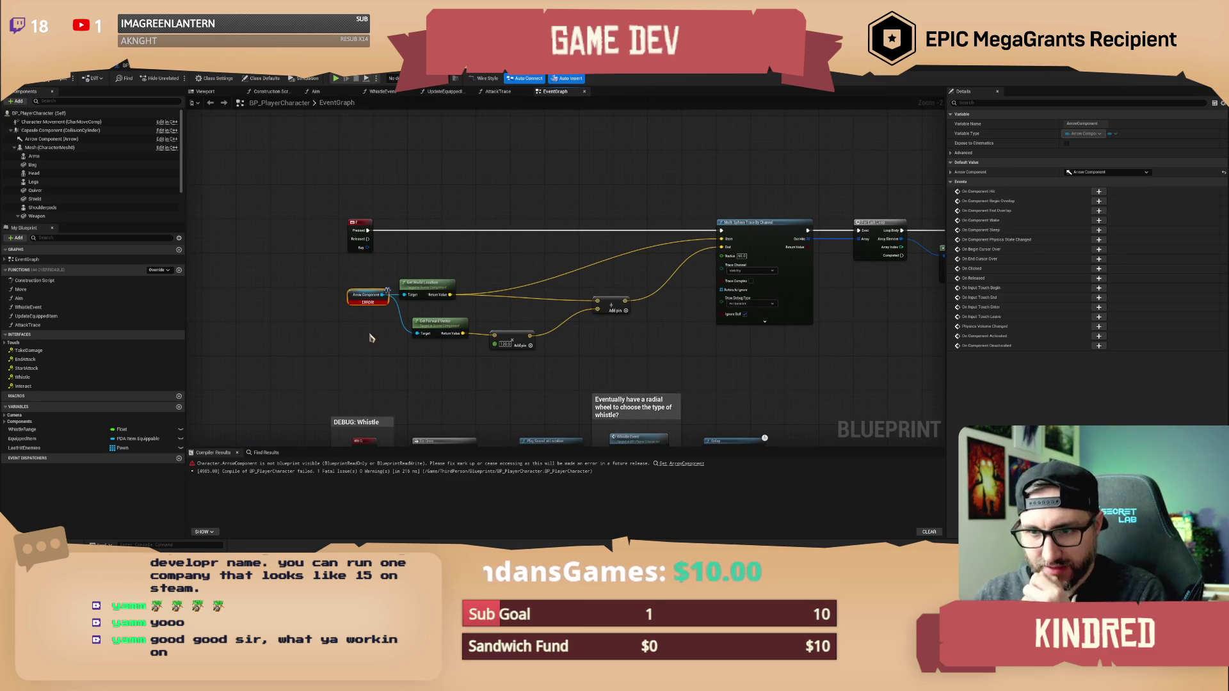
scroll(371, 339, up, 2)
key(Delete)
Add a Get Actor Location node and split its Return Value into X, Y and Z.
right_click(376, 299)
text(get actorloca)
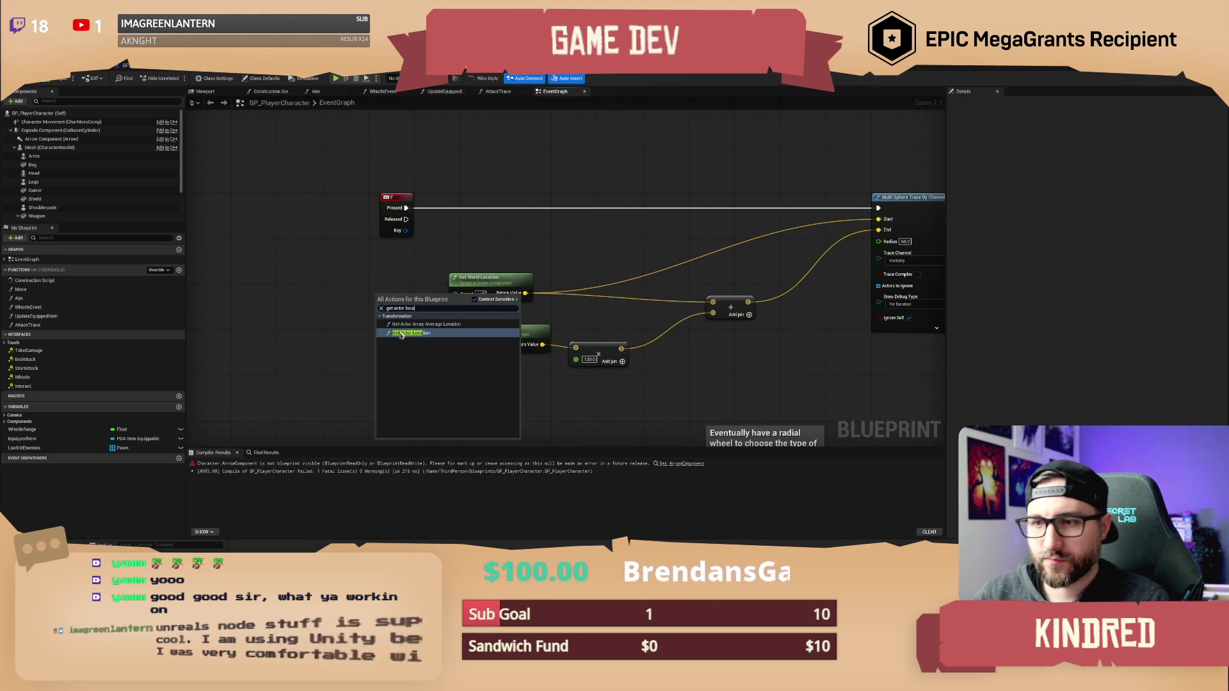
key(Return)
drag(405, 298, 264, 283)
right_click(356, 299)
click(375, 329)
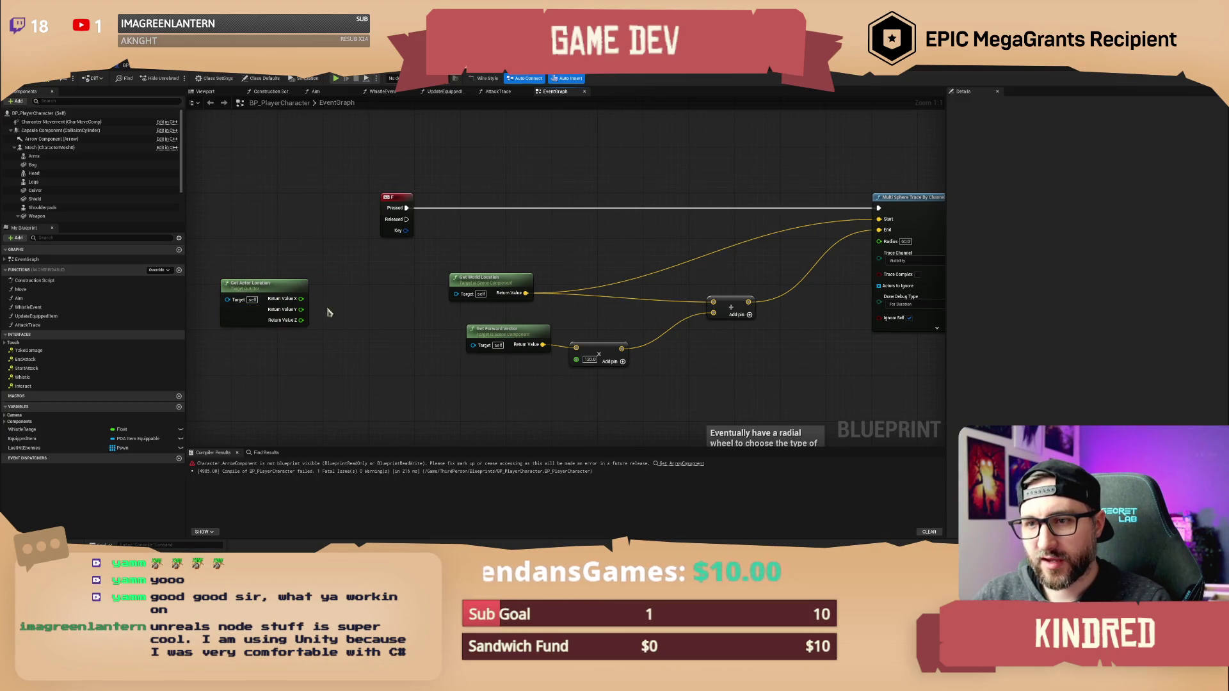
Add 100 to the actor location's Z through an Add node.
drag(301, 320, 324, 321)
text(+)
key(Return)
click(336, 336)
text(100)
key(Return)
click(344, 359)
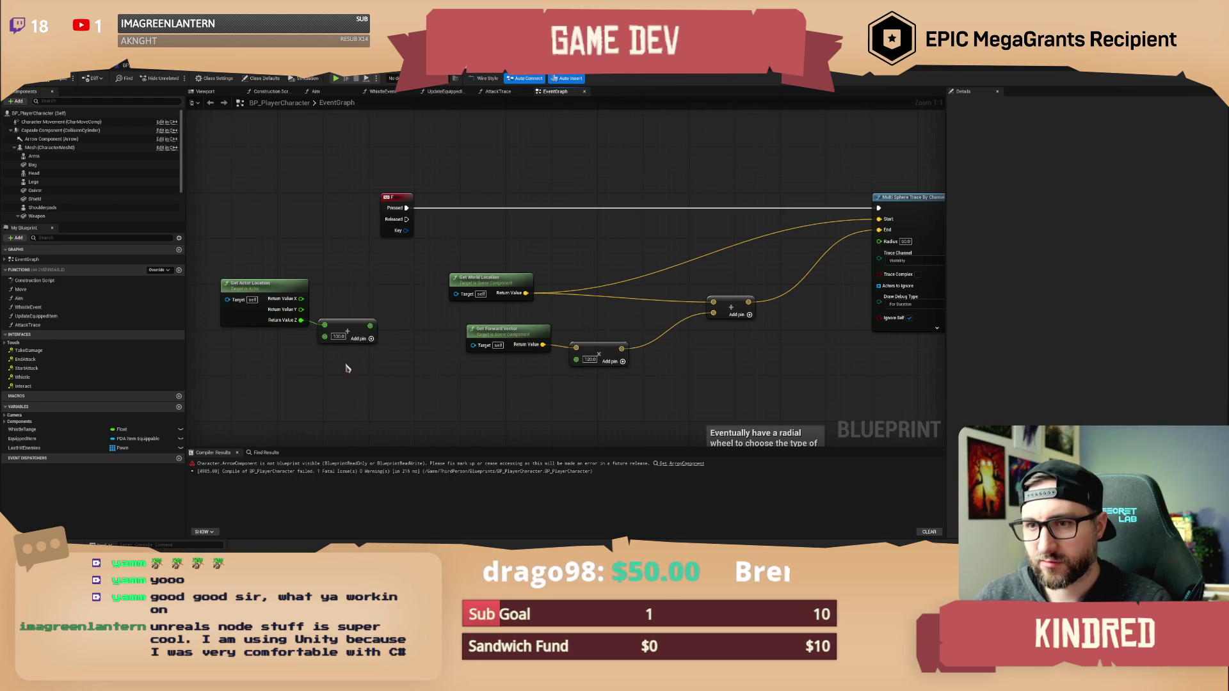
Build a Make Vector from the location's X, Y and the offset Z.
drag(302, 299, 370, 298)
text(make vec)
key(Return)
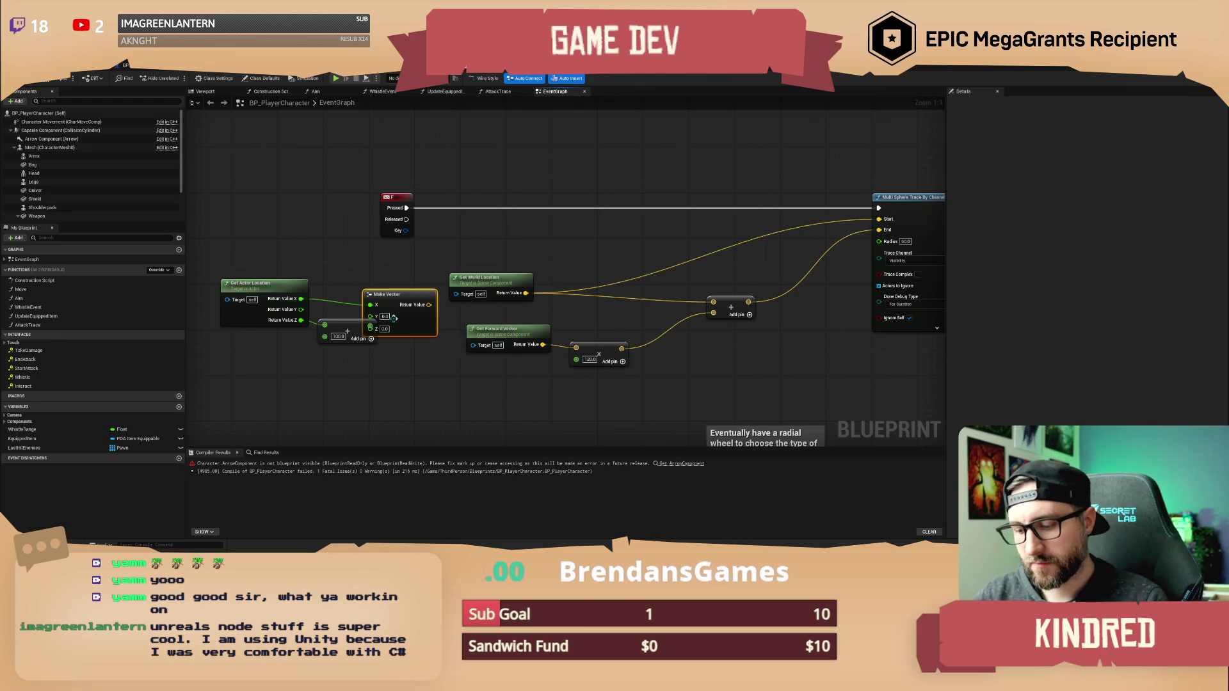
mouse_move(382, 328)
mouse_down()
mouse_move(301, 320)
mouse_move(382, 317)
mouse_move(417, 293)
mouse_move(576, 348)
mouse_move(511, 347)
mouse_up()
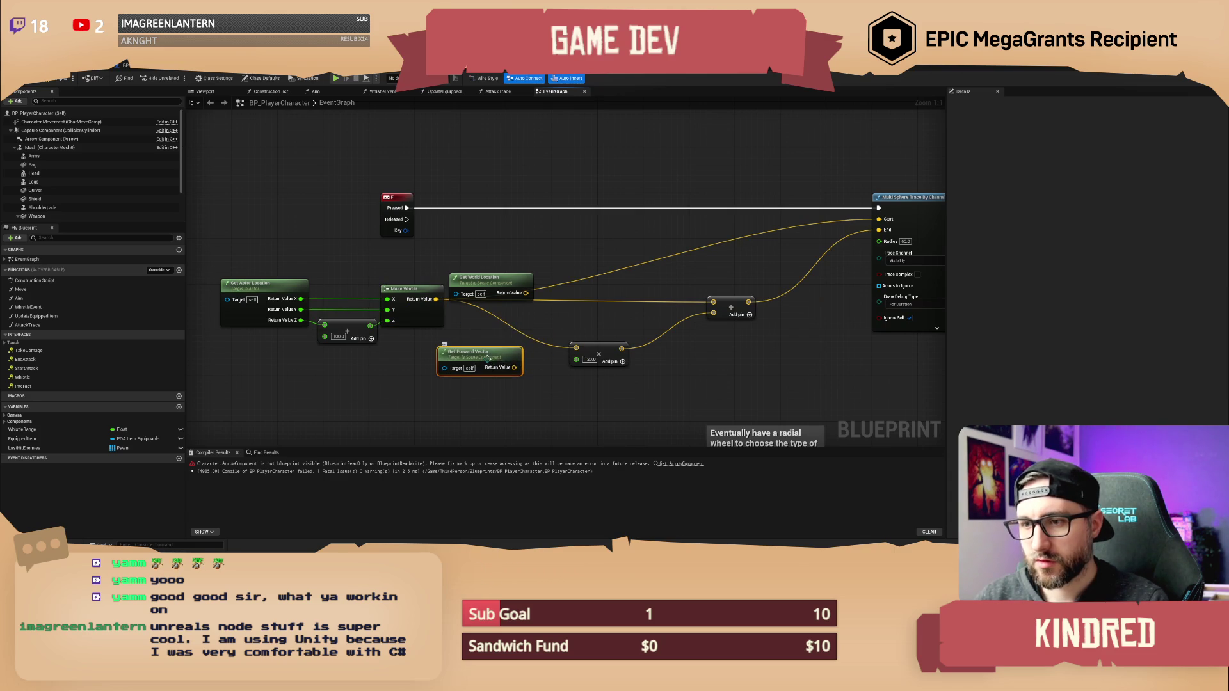
Delete the old Get Forward Vector and Get World Location nodes.
key(Delete)
click(489, 279)
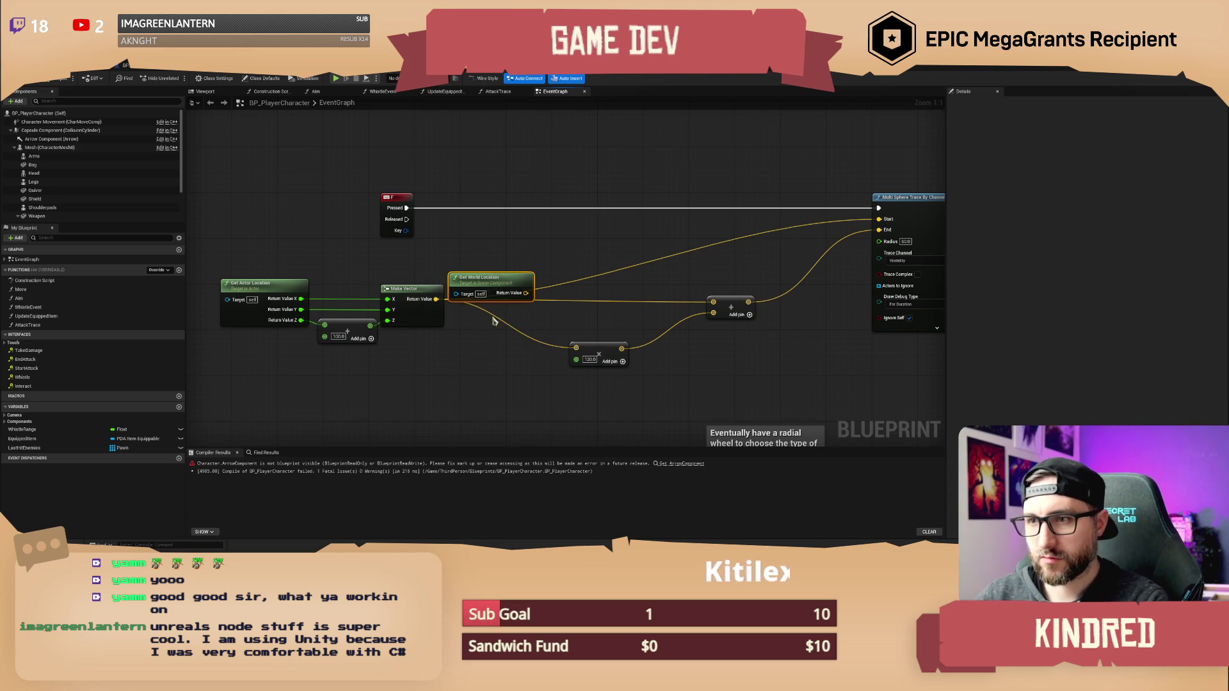
key(Delete)
right_click(478, 349)
text(get forward veco)
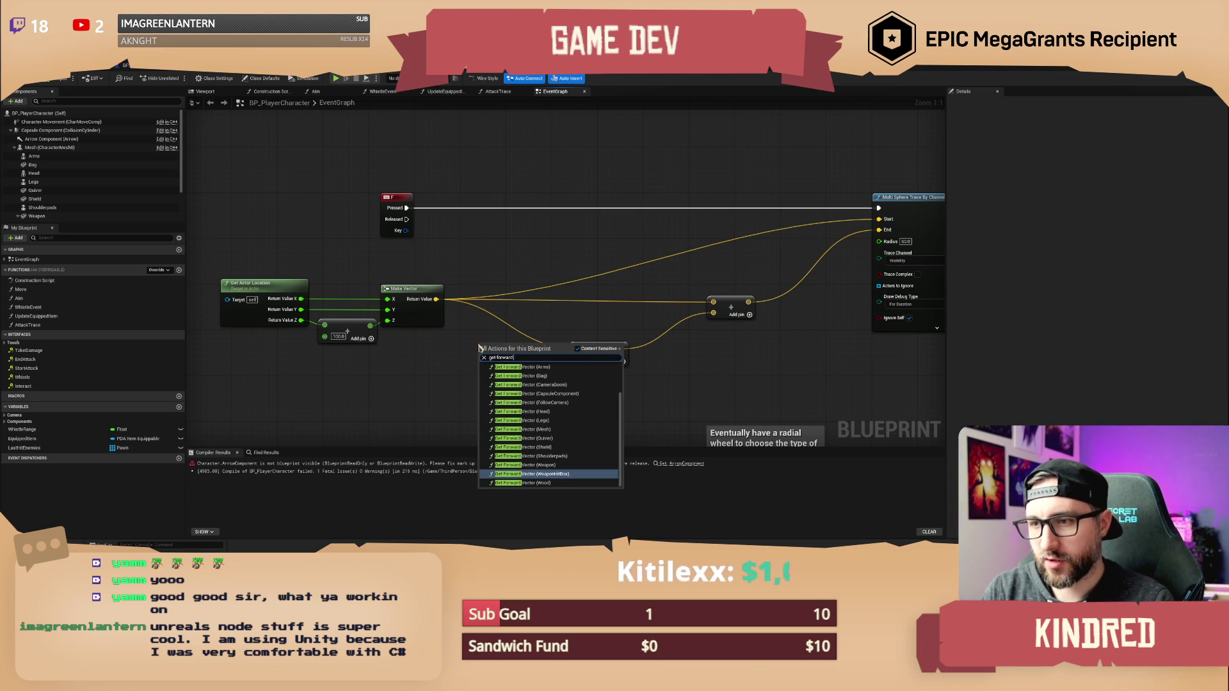
key(BackSpace)
text(tor)
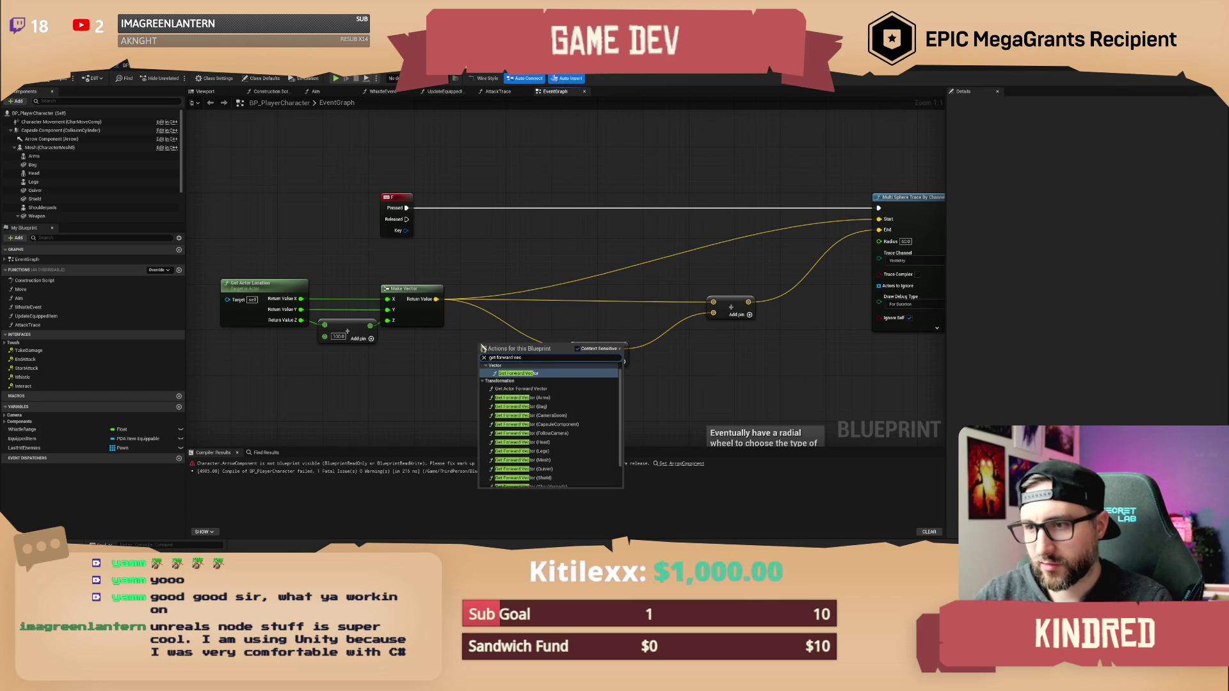
key(Return)
drag(510, 354, 459, 377)
key(Delete)
Add Get Forward Vector for the character Mesh and wire it into the Add node.
right_click(457, 389)
text(get forward)
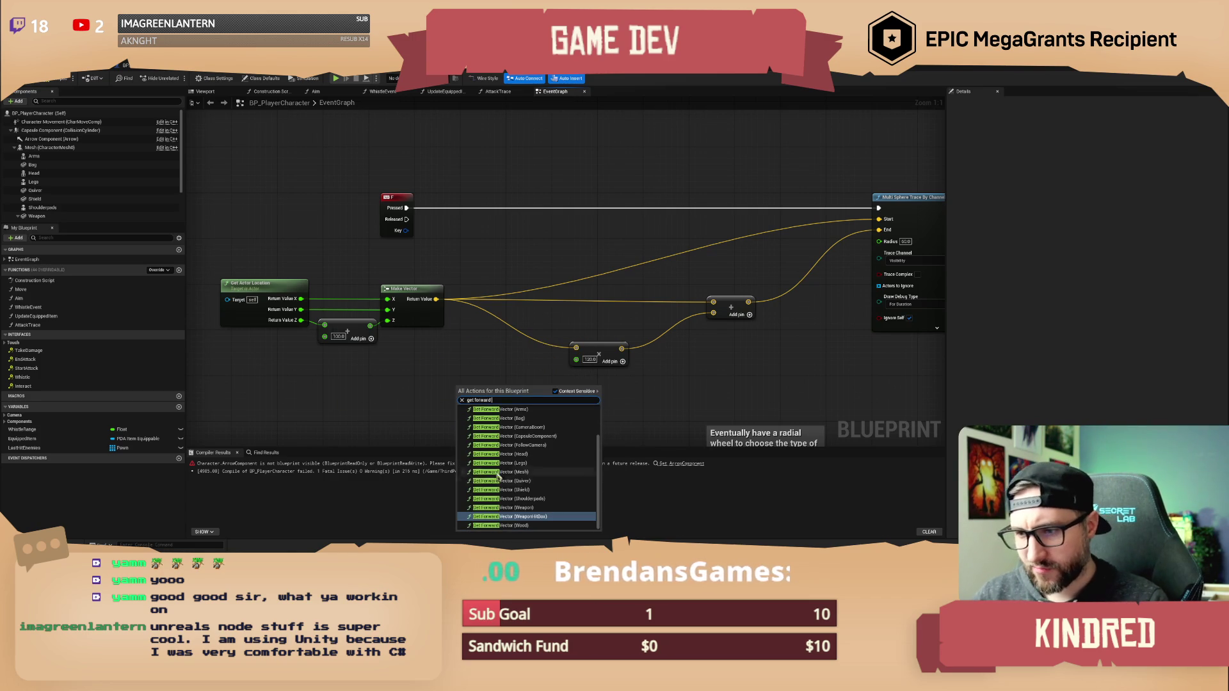
scroll(531, 473, up, 3)
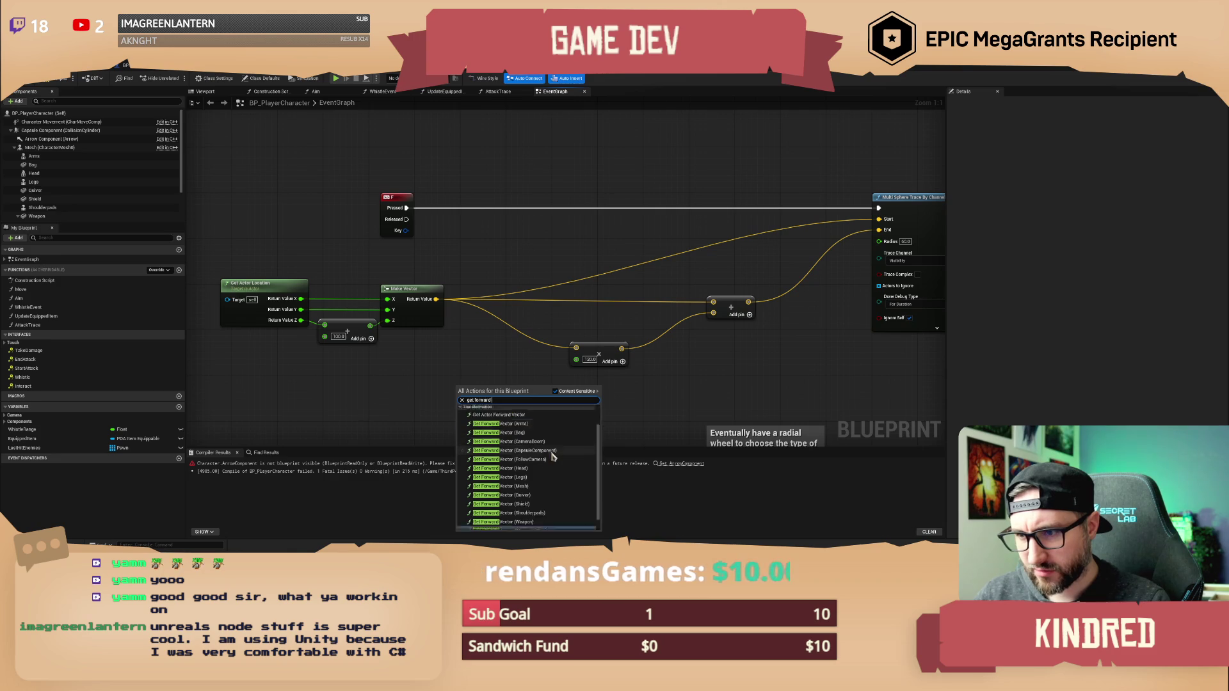
key(Escape)
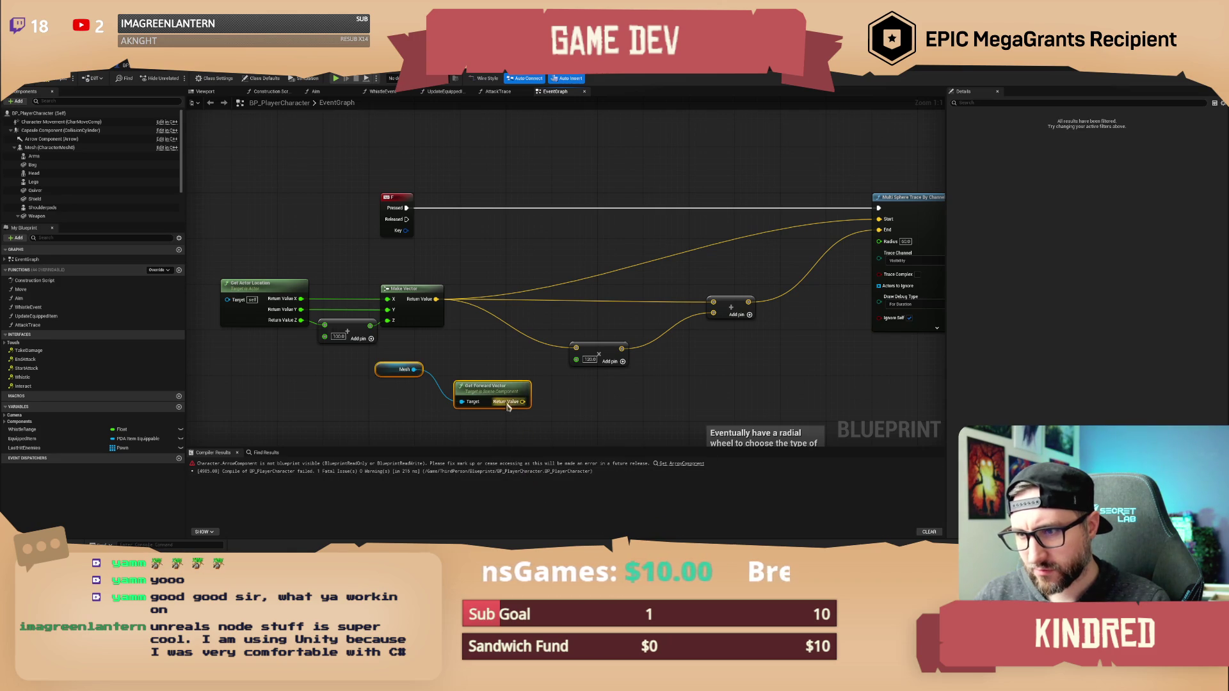
drag(403, 369, 419, 416)
drag(526, 402, 576, 350)
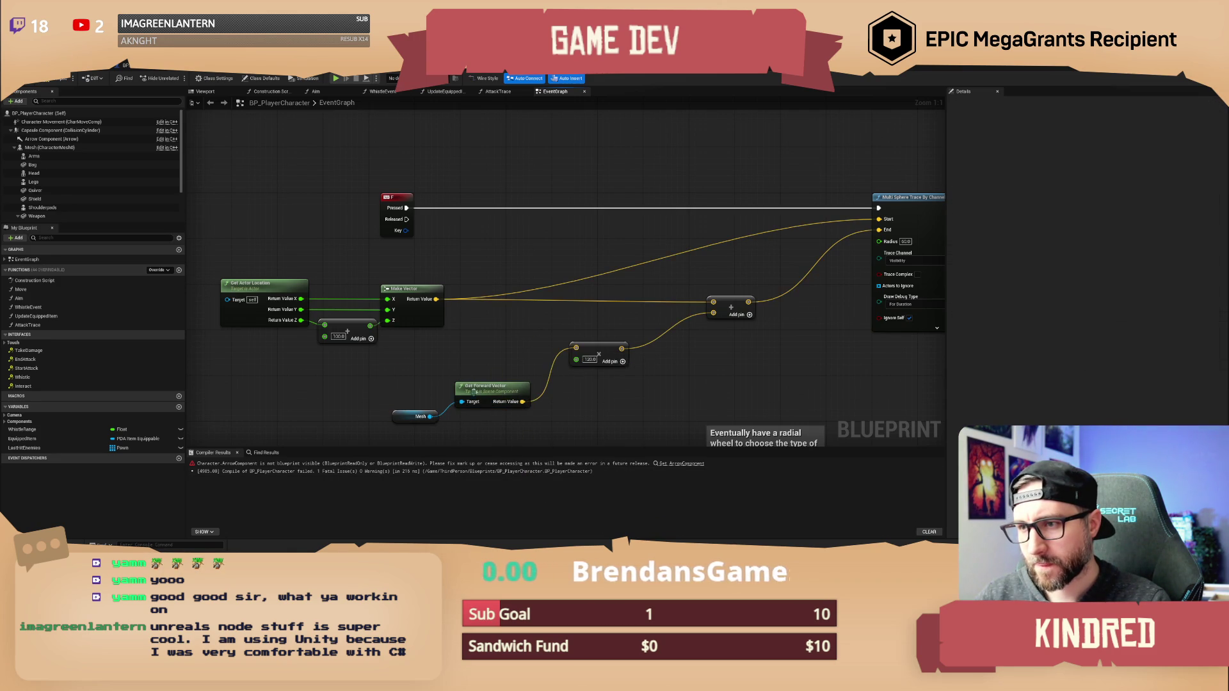
drag(484, 381, 495, 328)
drag(414, 425, 427, 386)
drag(479, 259, 529, 265)
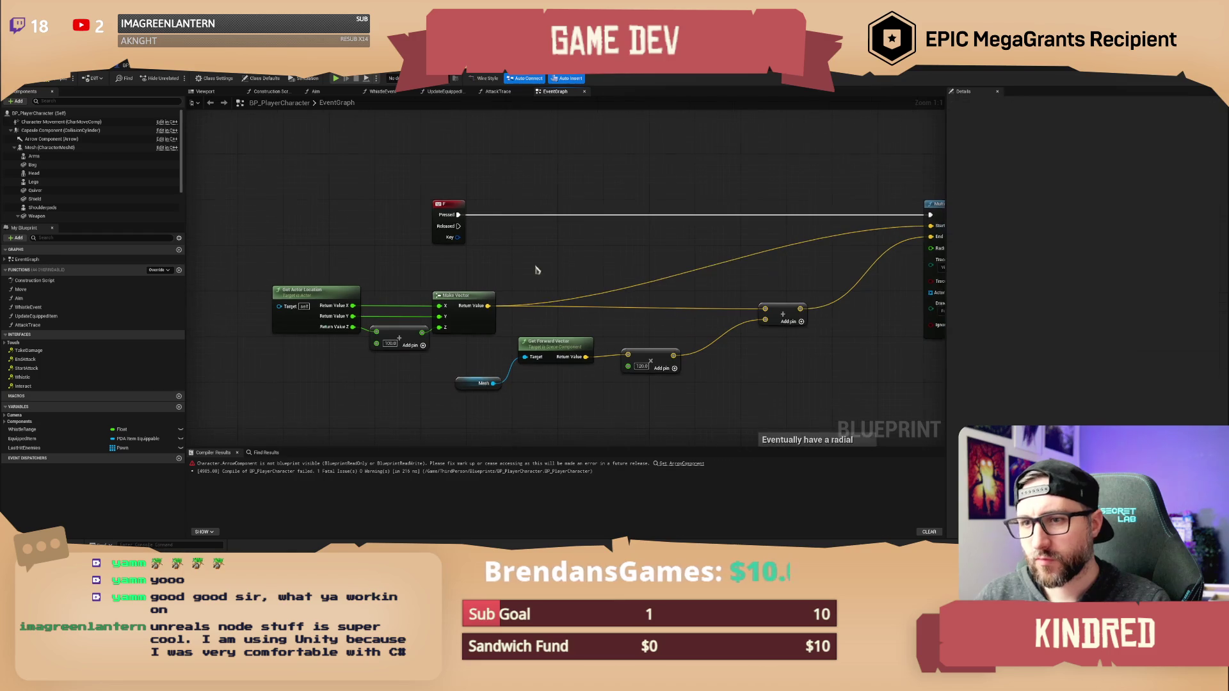
click(91, 69)
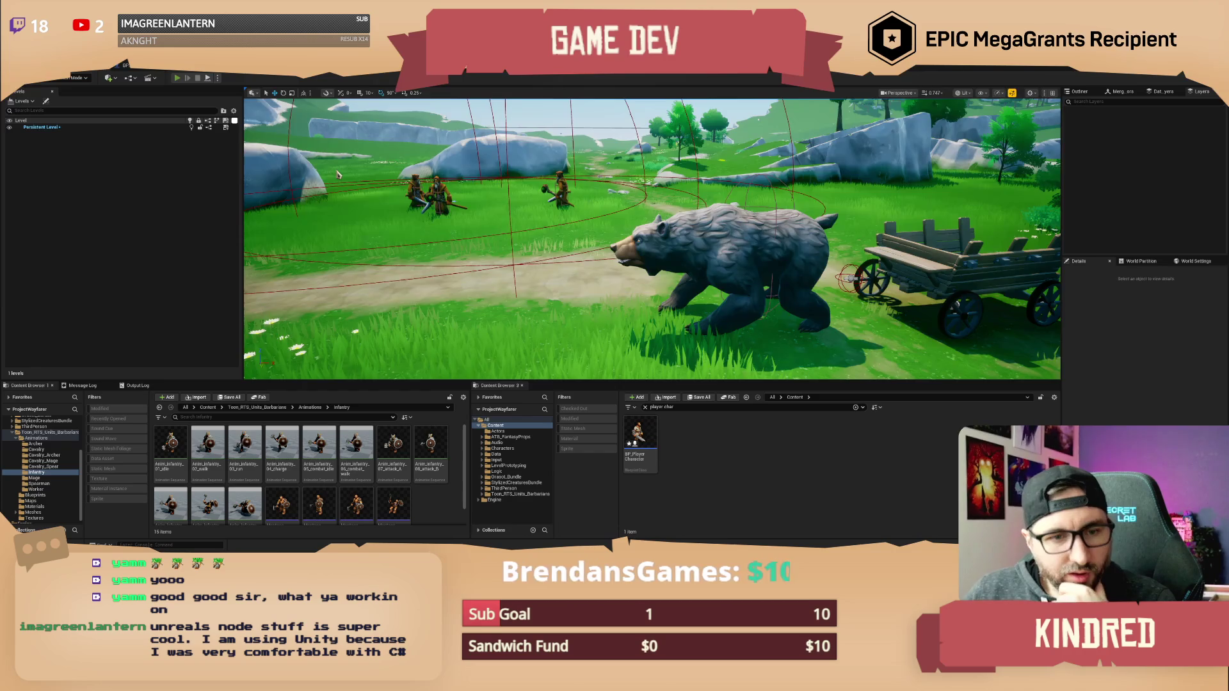
Play-test the level with Alt+P, then stop it with Esc.
key(alt+p)
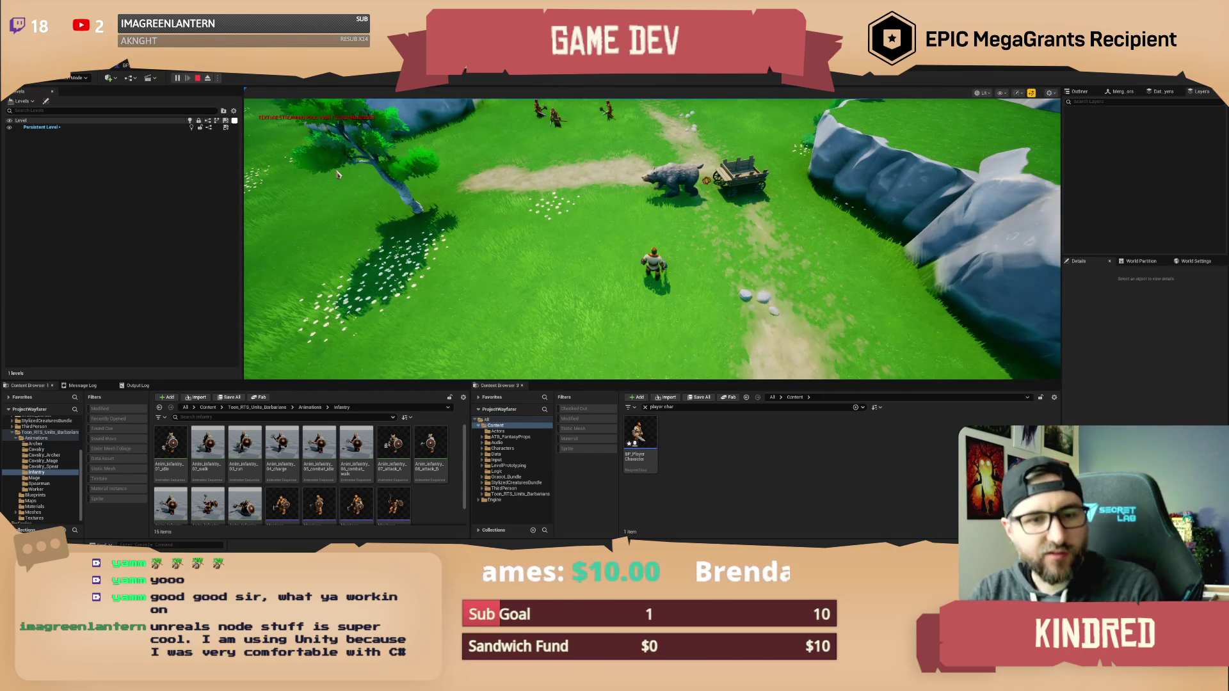
click(338, 174)
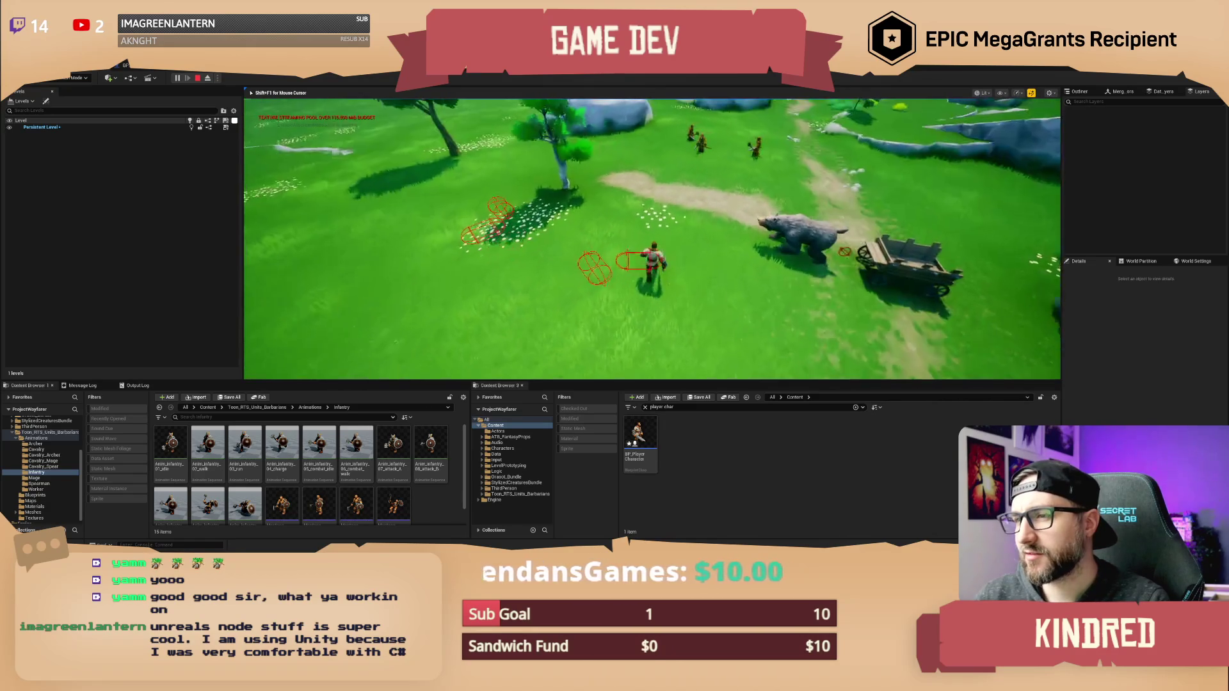
key(Escape)
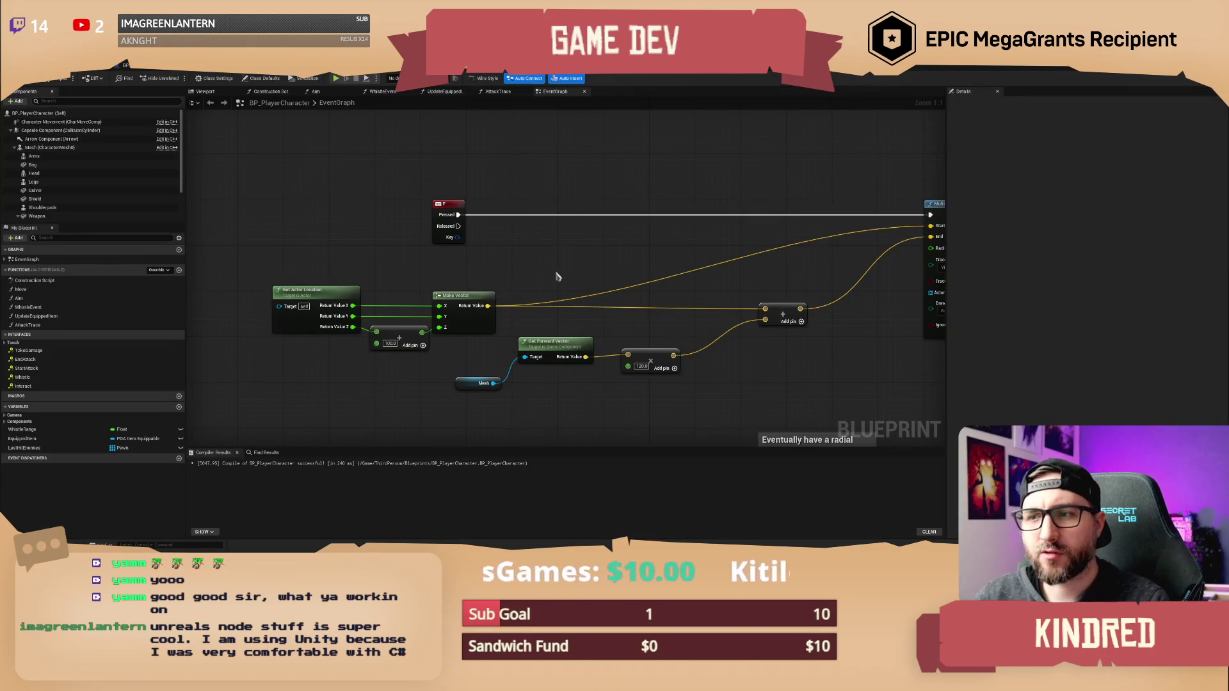
drag(573, 262, 561, 233)
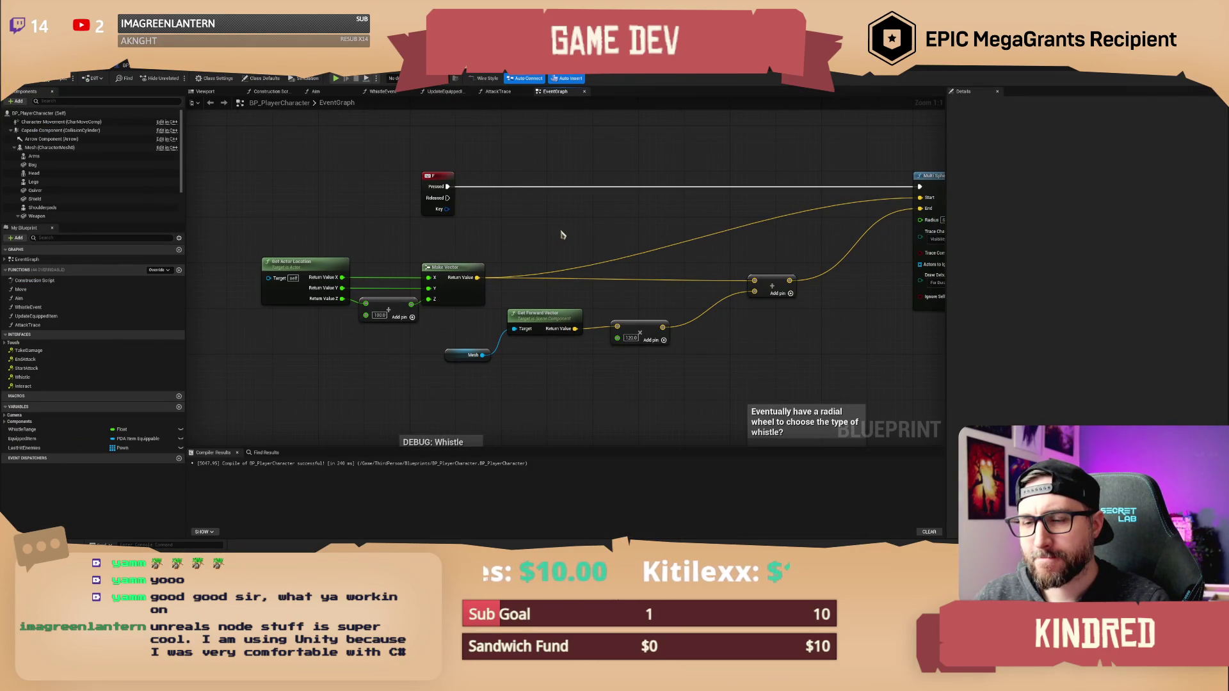
mouse_move(561, 234)
mouse_down()
mouse_move(523, 234)
mouse_move(556, 205)
mouse_up()
drag(457, 314, 488, 319)
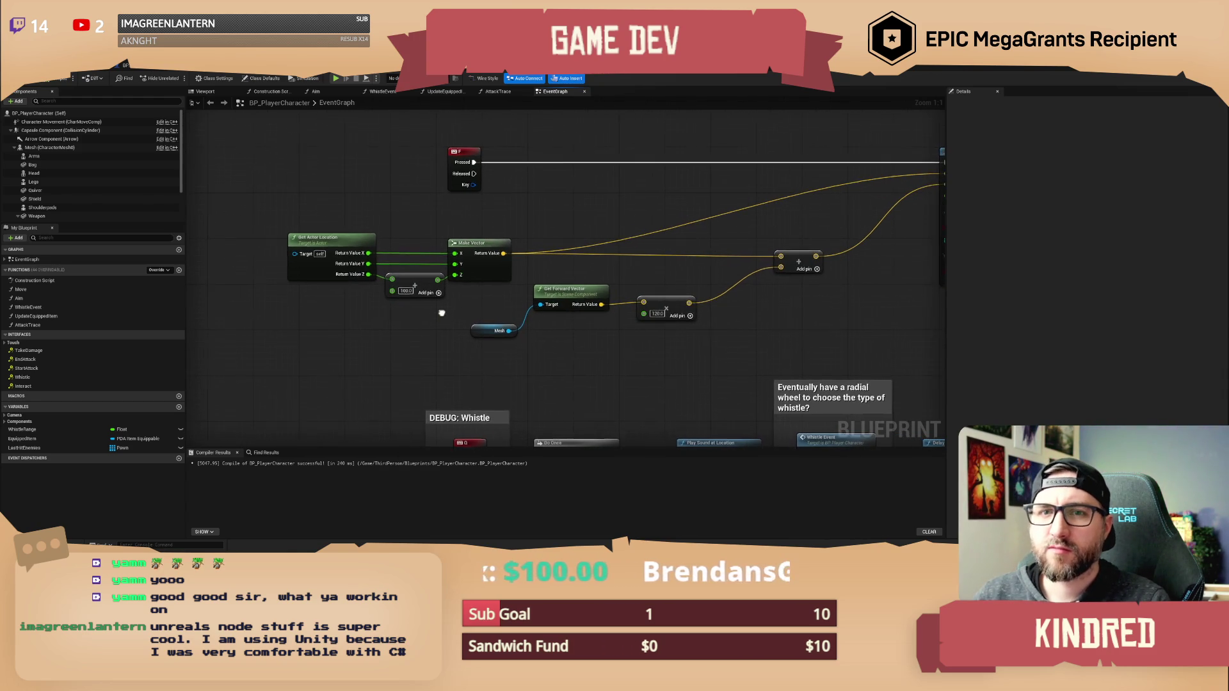
click(55, 149)
click(204, 92)
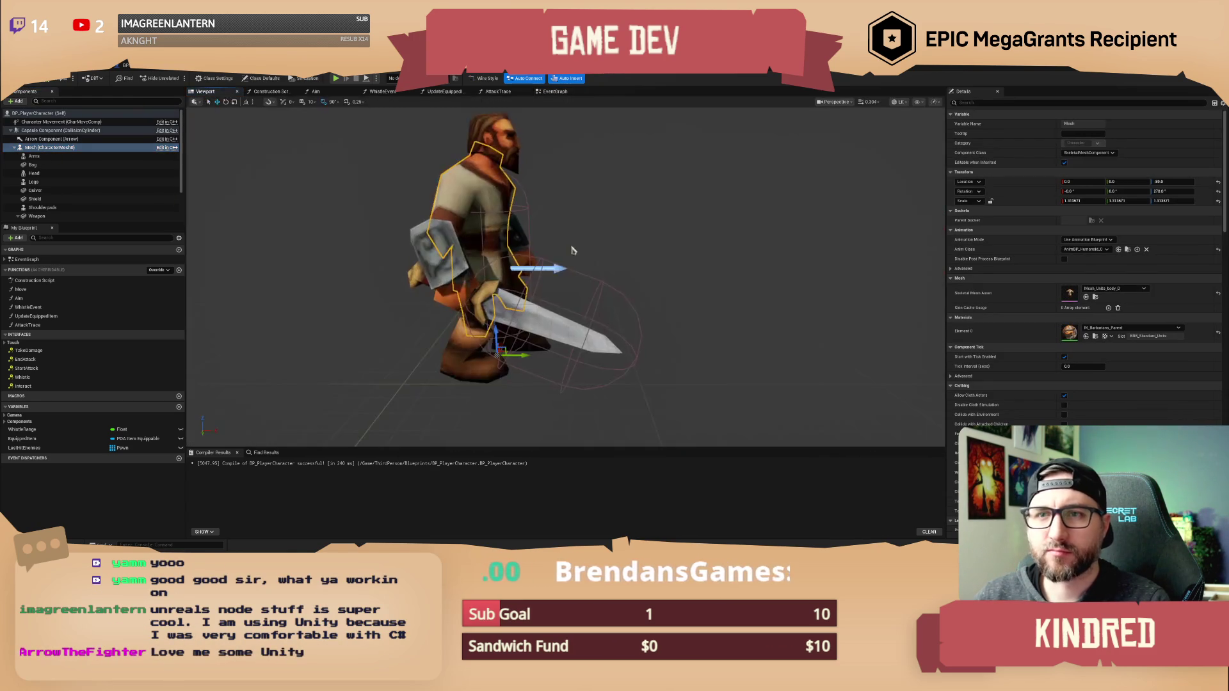
mouse_move(563, 275)
mouse_down()
mouse_move(525, 320)
mouse_move(564, 301)
mouse_up()
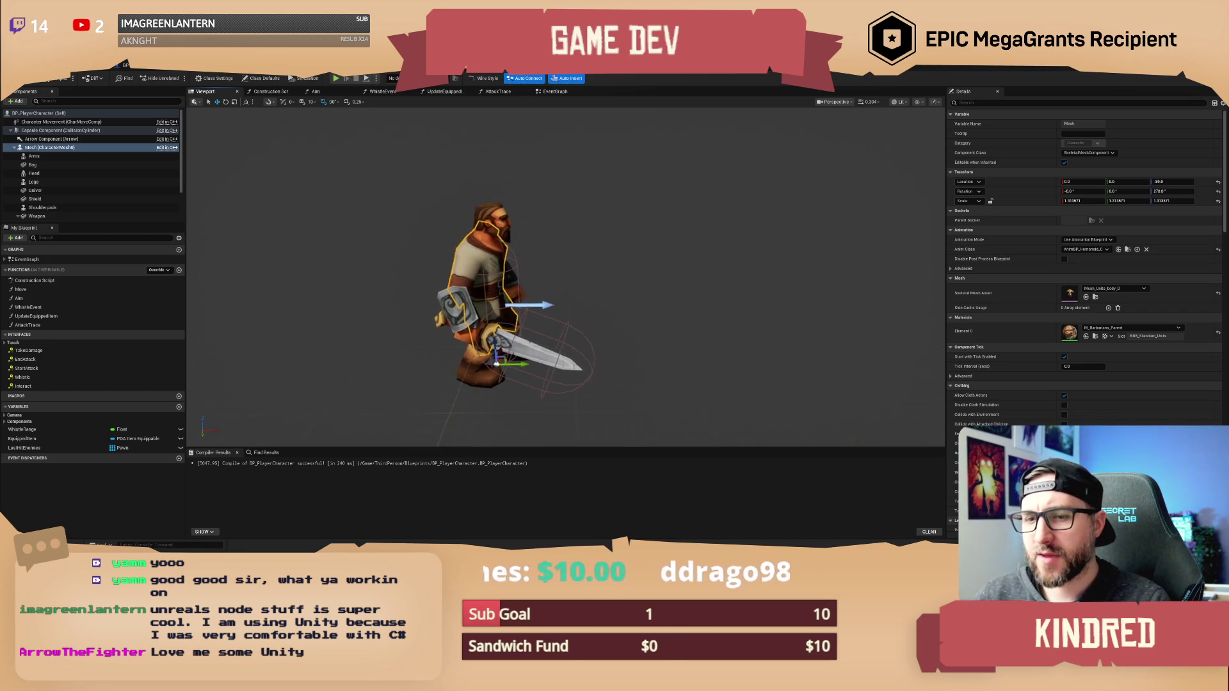
click(576, 94)
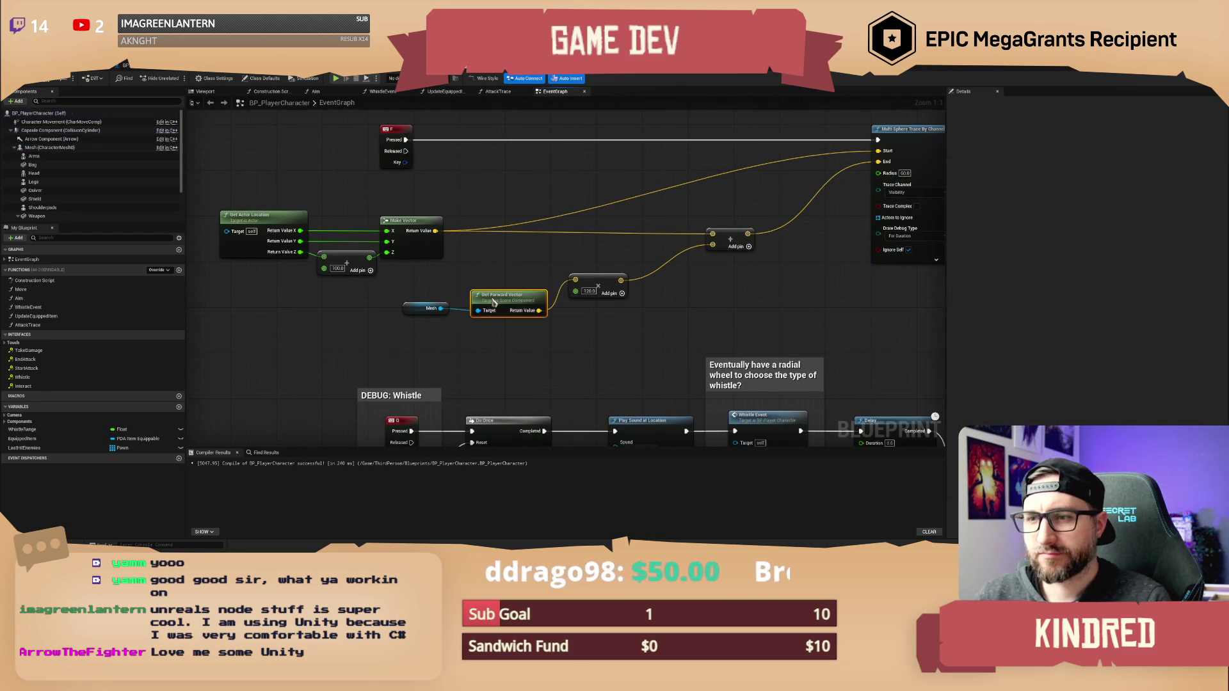
Replace the Mesh forward vector with a Get Right Vector node feeding the Add node.
drag(410, 299, 342, 293)
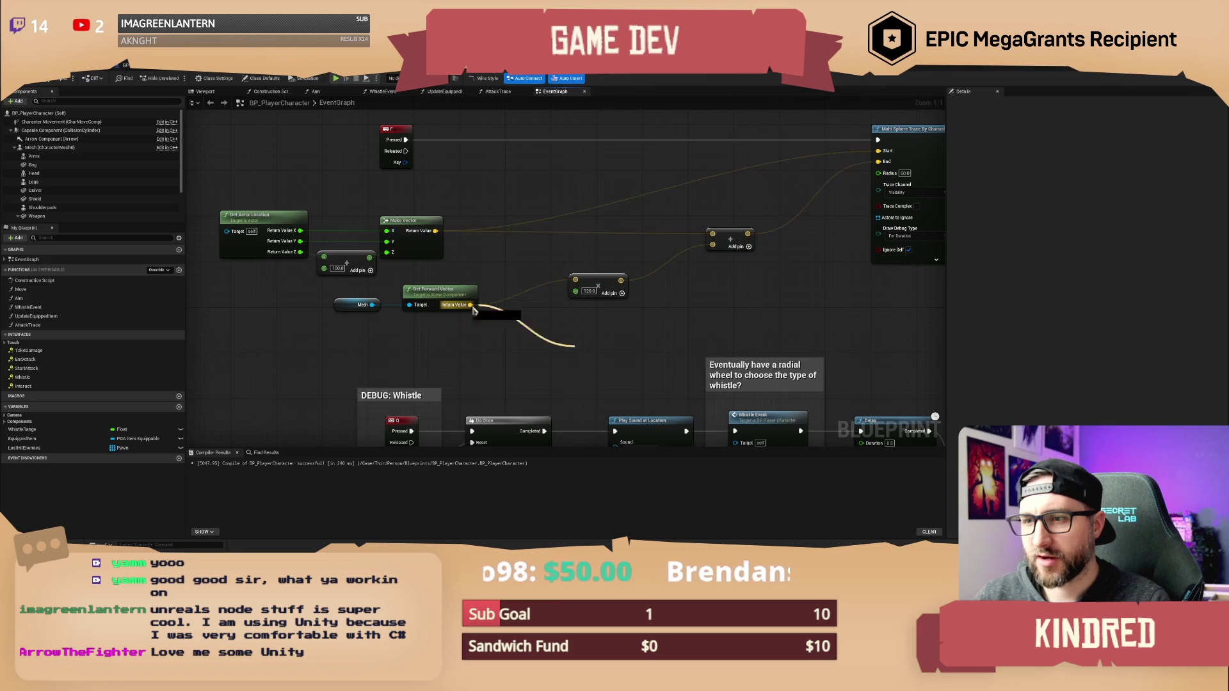
right_click(470, 307)
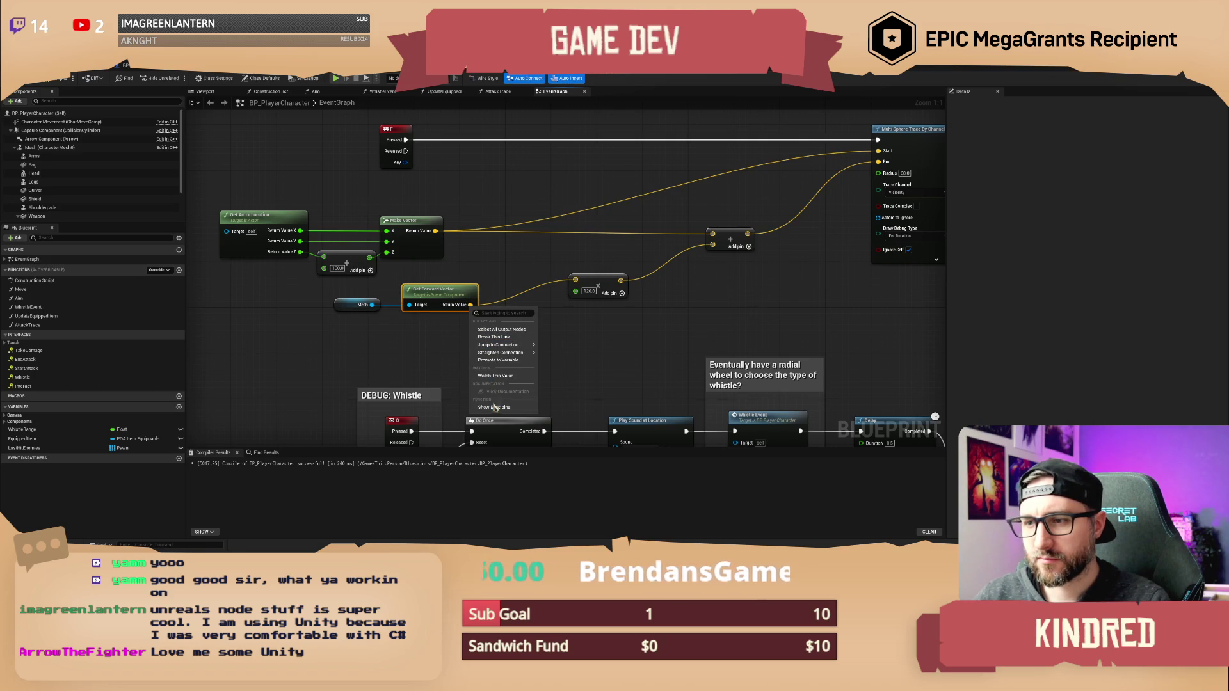
click(448, 320)
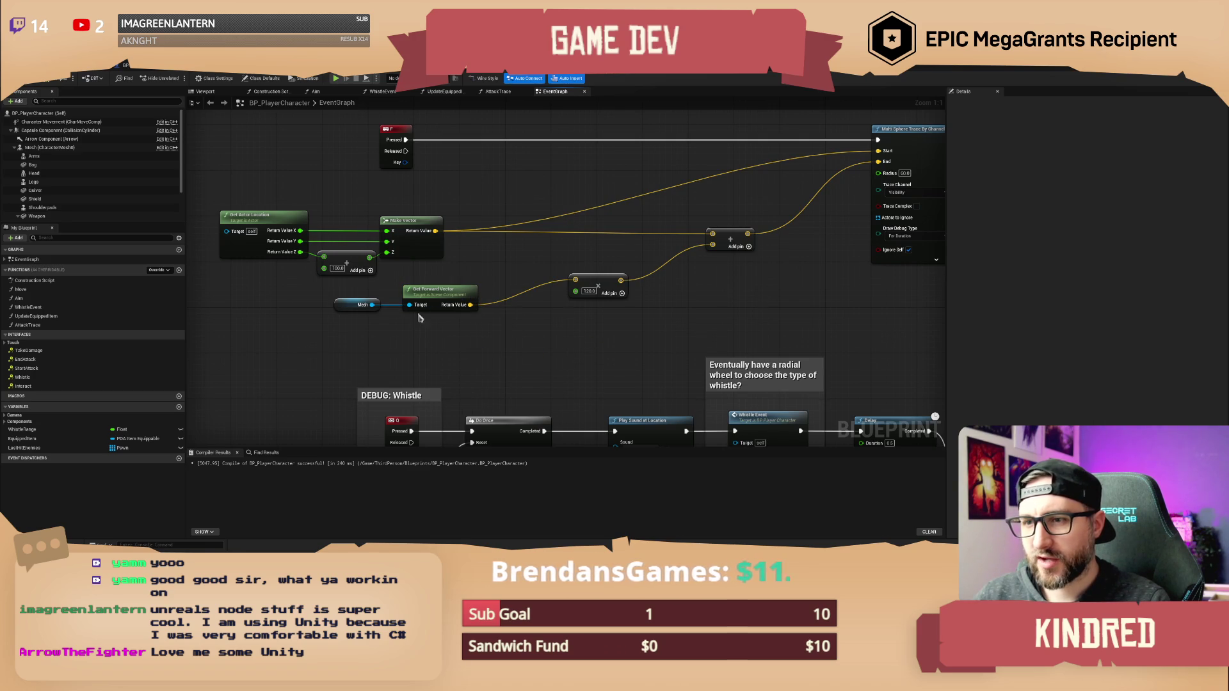
mouse_move(371, 305)
mouse_down()
mouse_move(414, 329)
mouse_move(544, 330)
mouse_move(575, 280)
mouse_up()
text(get right v)
key(Return)
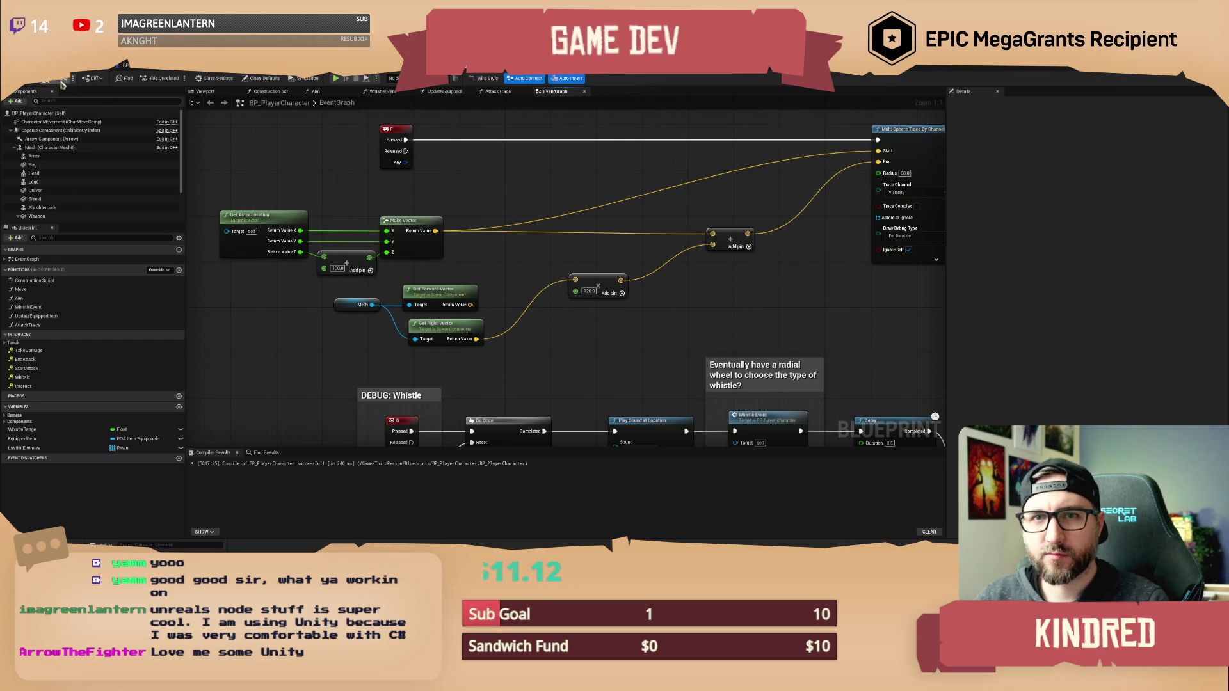
click(103, 66)
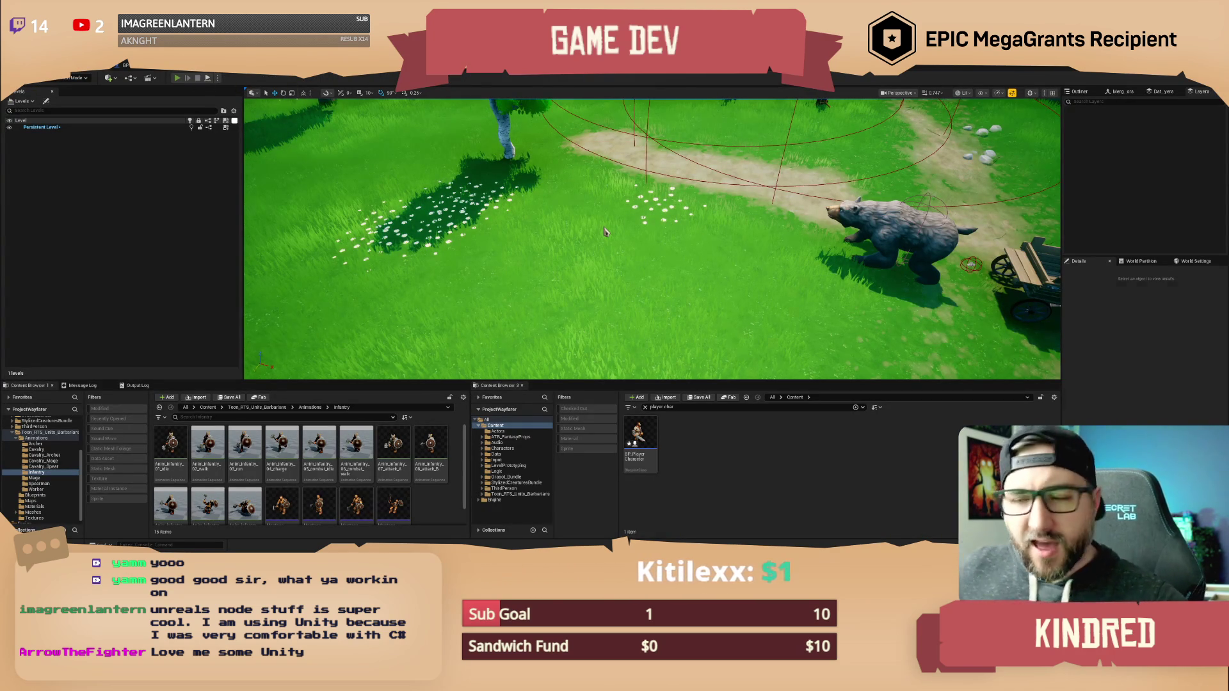
Run a play test of the right-vector trace, then stop it.
key(alt+p)
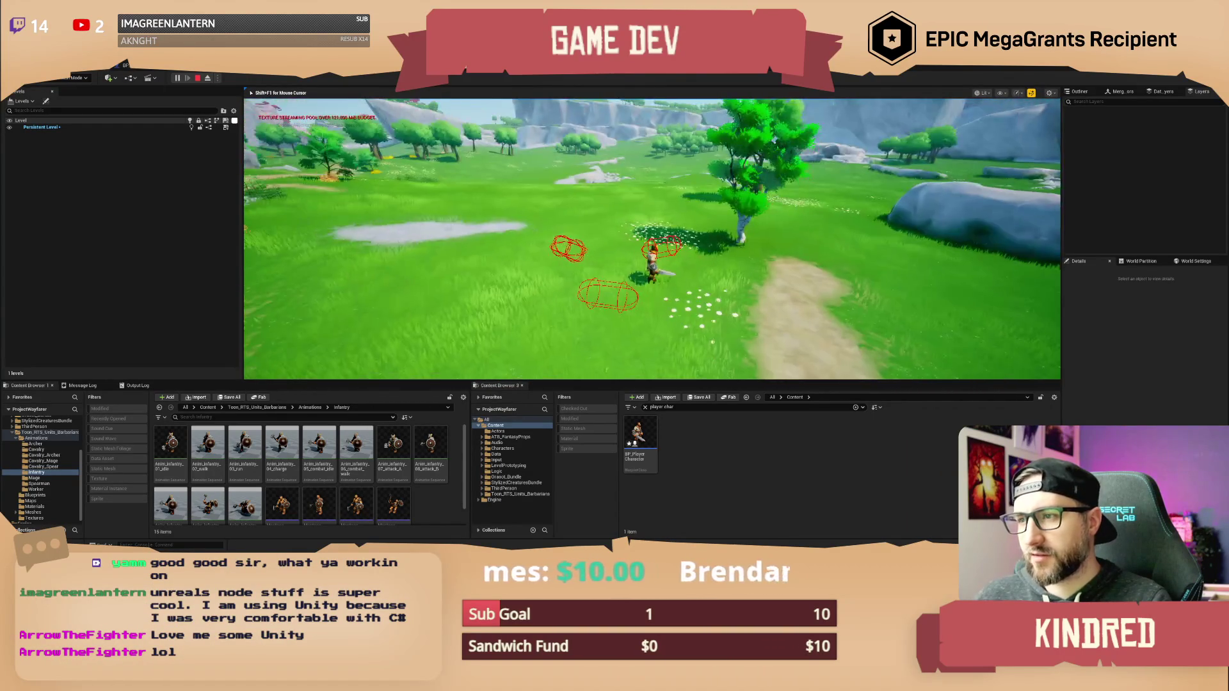
key(Escape)
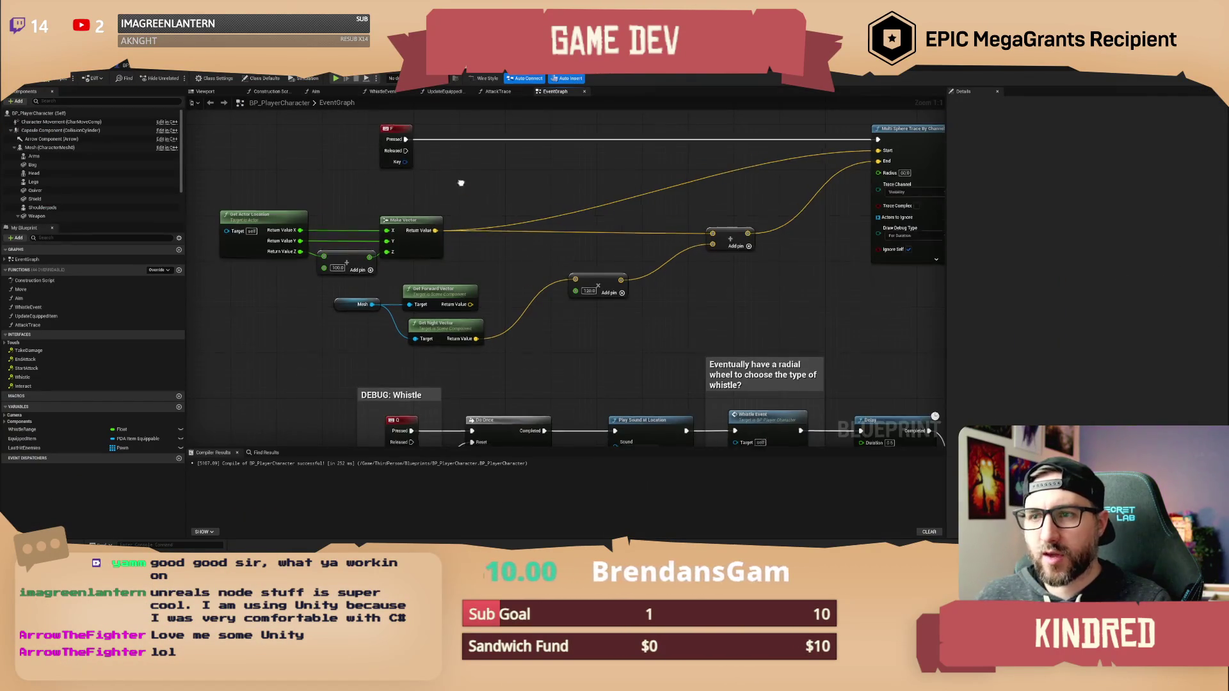
Shift the Mesh and Get Right Vector nodes slightly to the right.
drag(748, 326, 764, 323)
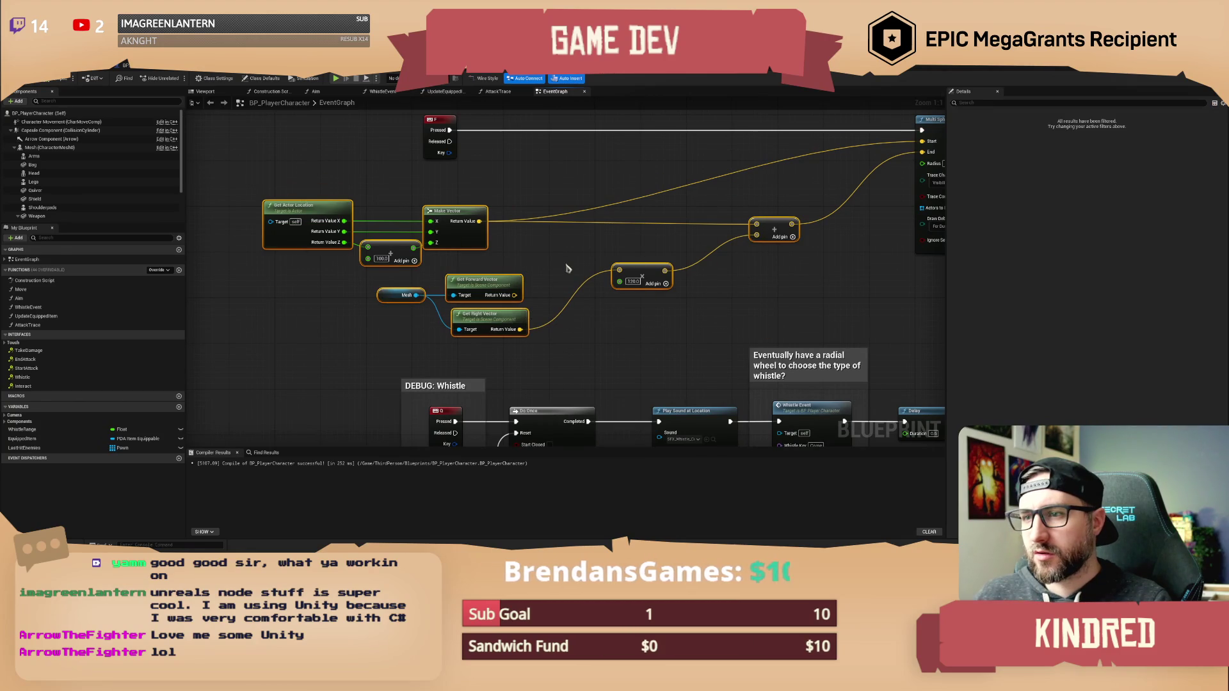
drag(520, 279, 512, 278)
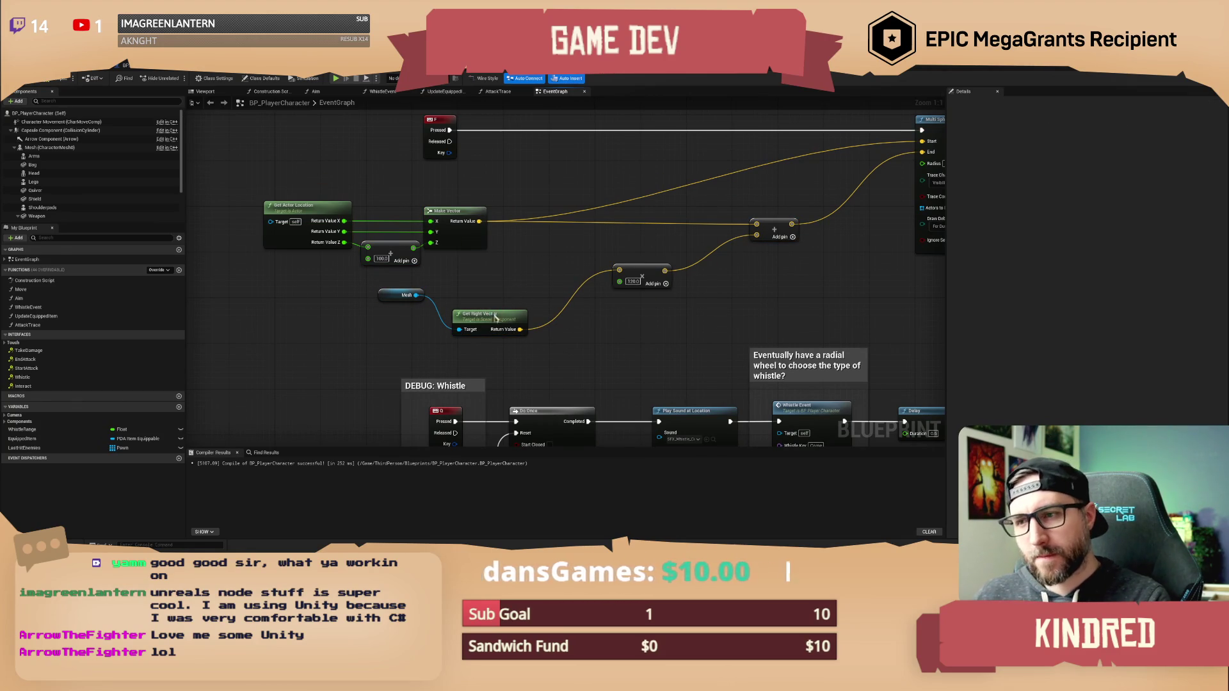
mouse_move(481, 335)
mouse_down()
mouse_move(397, 291)
mouse_move(525, 275)
mouse_up()
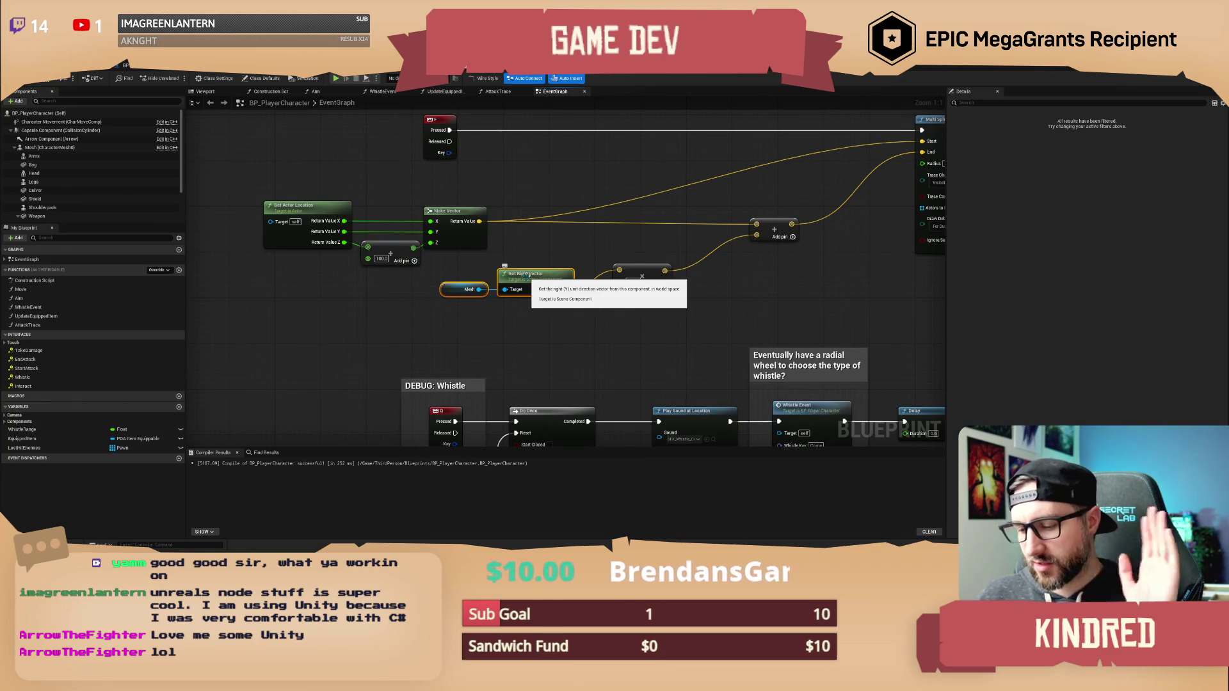
drag(321, 323, 808, 212)
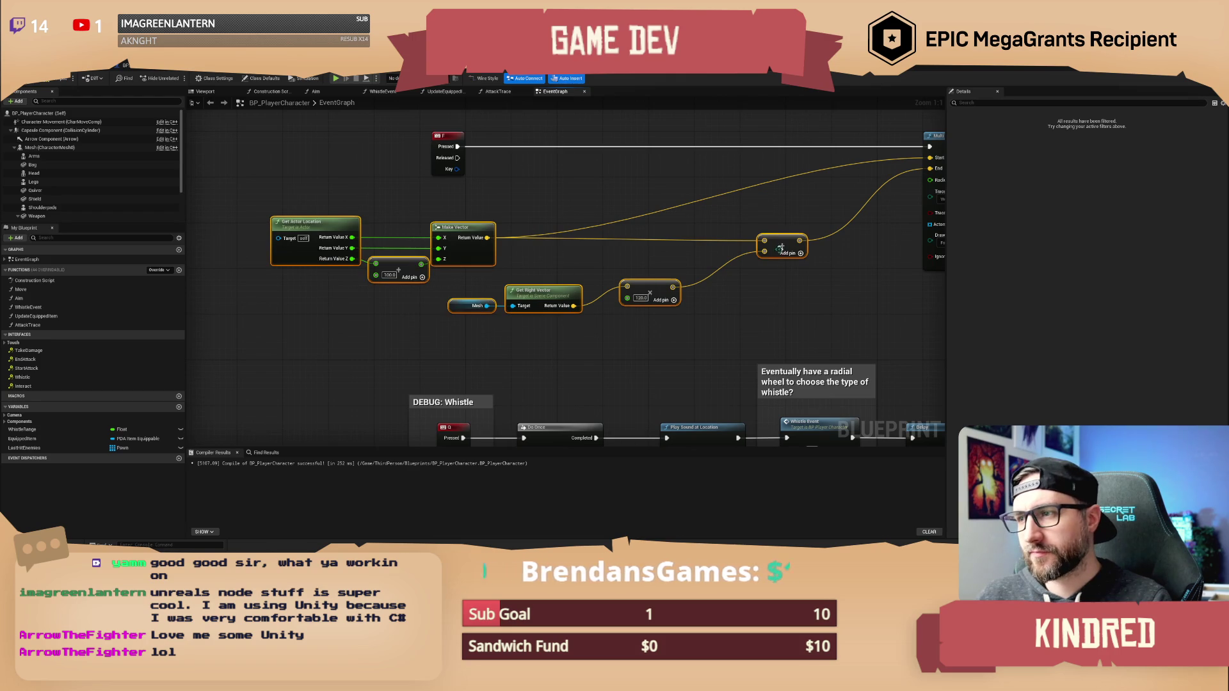
drag(602, 304, 516, 256)
mouse_move(589, 282)
mouse_down()
mouse_move(531, 298)
mouse_move(570, 294)
mouse_move(512, 285)
mouse_move(363, 298)
mouse_move(421, 323)
mouse_move(433, 300)
mouse_move(450, 311)
mouse_up()
click(485, 318)
drag(416, 256, 438, 249)
drag(512, 300, 524, 273)
right_click(476, 281)
Place a Follow Camera getter with a Get Forward Vector node wired off it.
click(346, 310)
right_click(393, 292)
text(get camera)
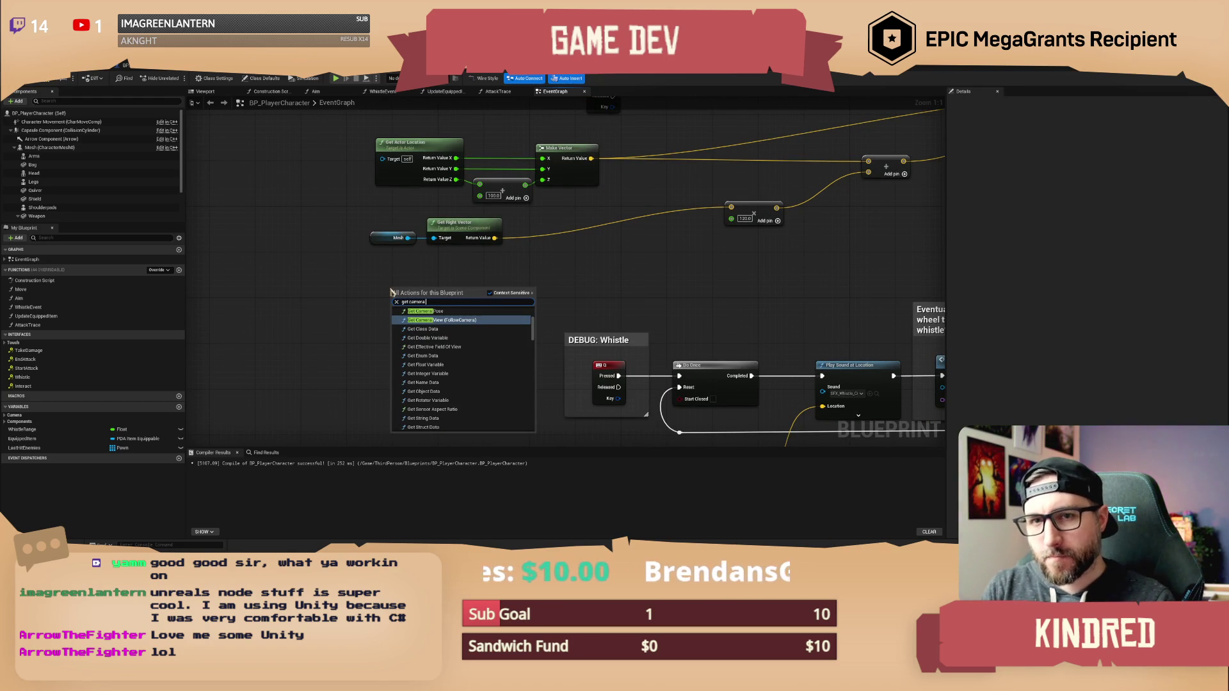
click(310, 267)
scroll(82, 214, down, 3)
click(82, 213)
mouse_move(82, 214)
mouse_down()
mouse_move(403, 292)
mouse_move(475, 291)
mouse_up()
text(get r)
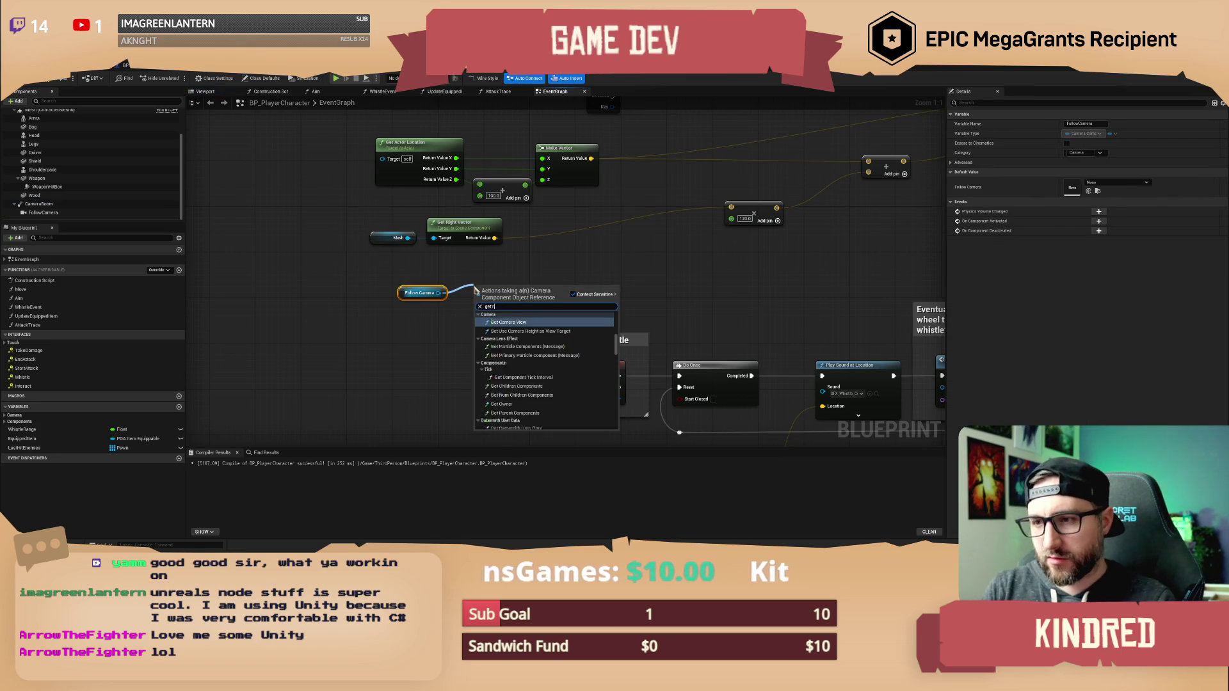
text(otation)
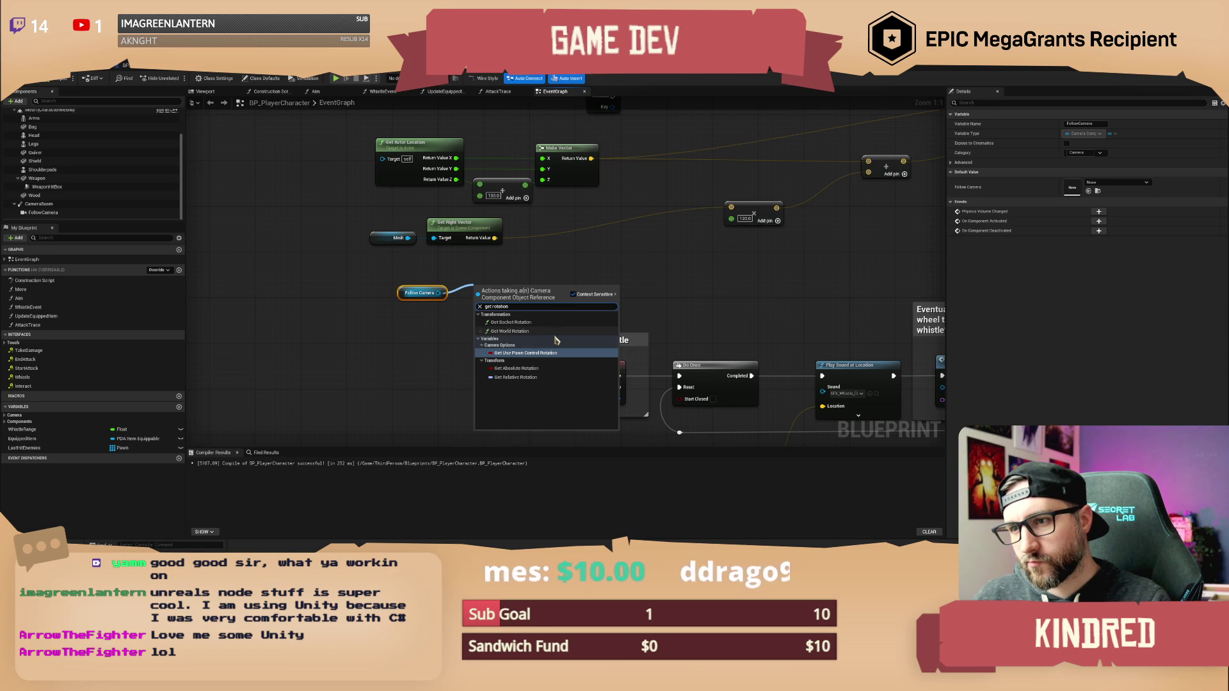
click(449, 313)
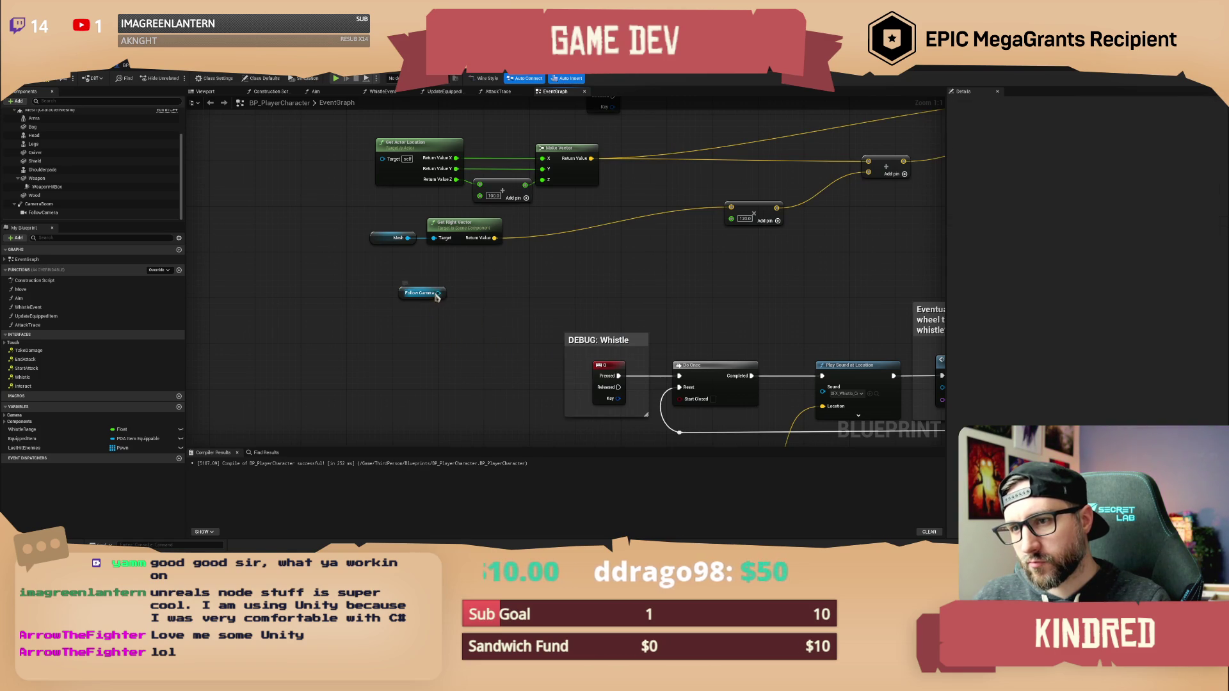
drag(437, 293, 487, 291)
text(get forward v)
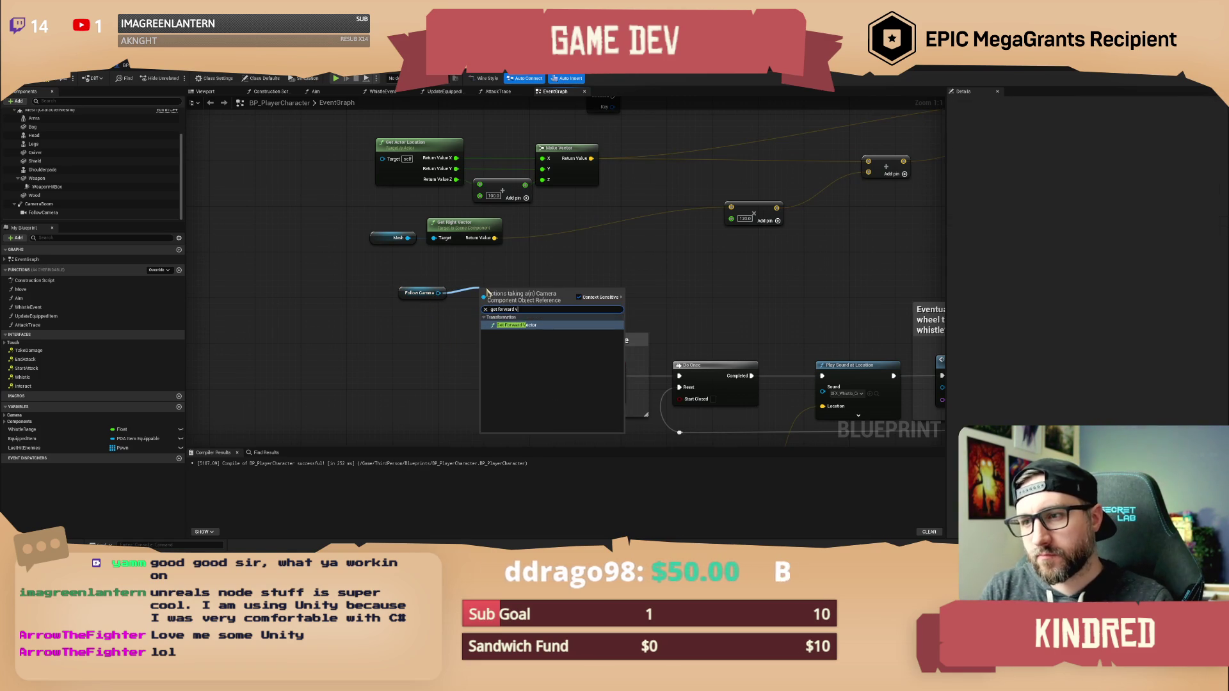
key(Return)
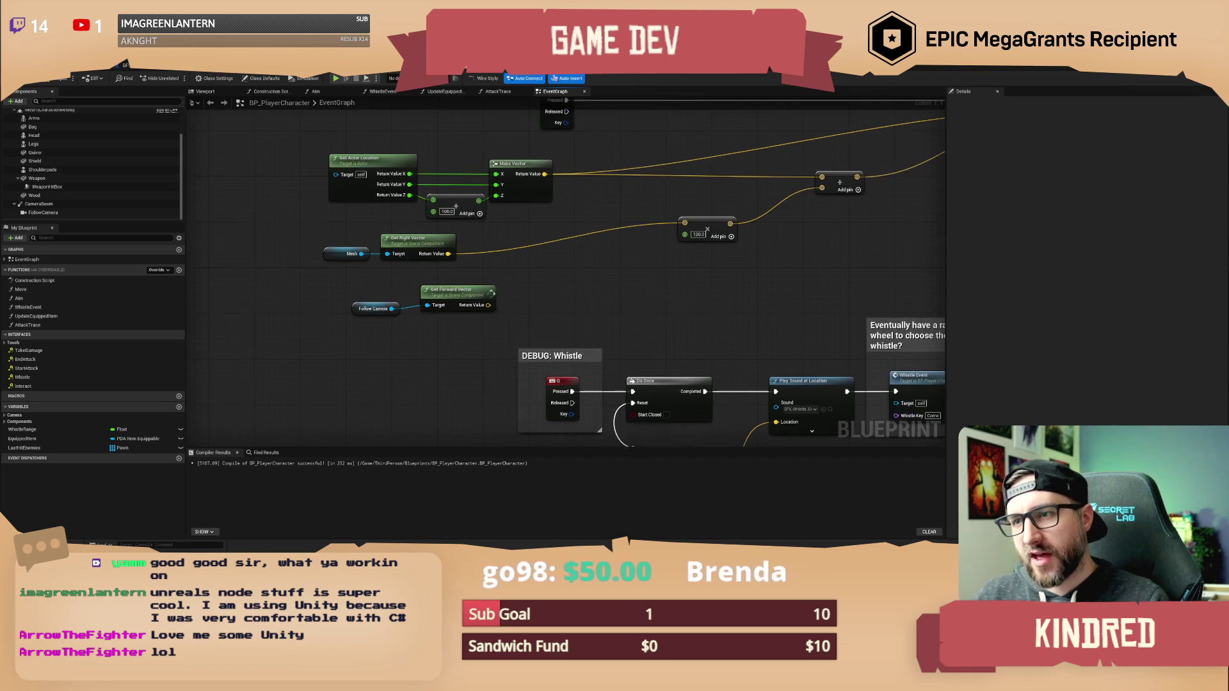
Wire the camera's forward vector into the trace's offset math node.
drag(516, 292, 480, 290)
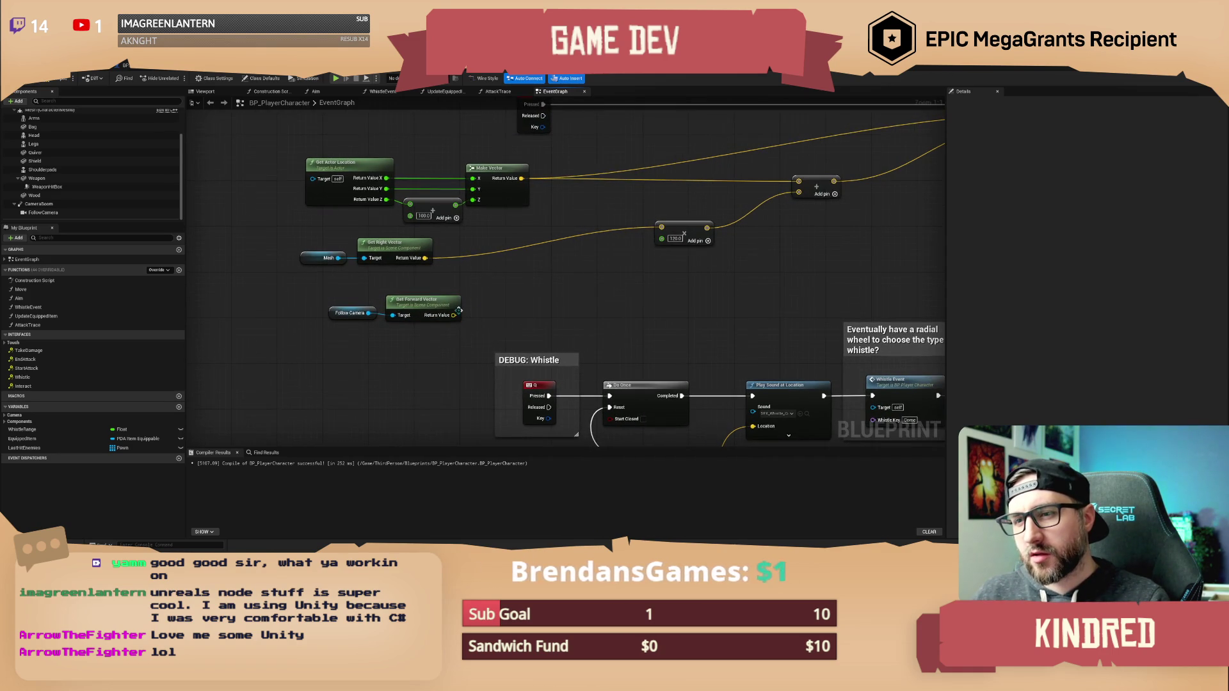
right_click(454, 315)
click(483, 296)
drag(482, 296, 668, 235)
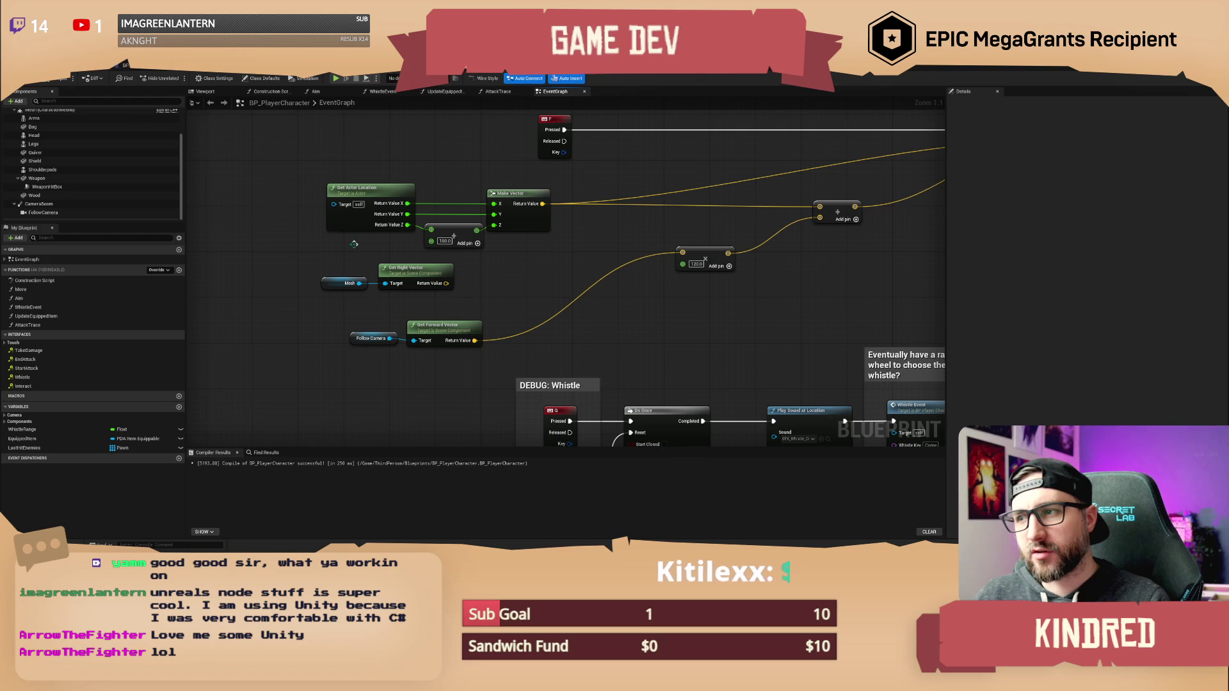
mouse_move(493, 309)
mouse_down()
mouse_move(473, 293)
mouse_move(485, 314)
mouse_up()
click(103, 65)
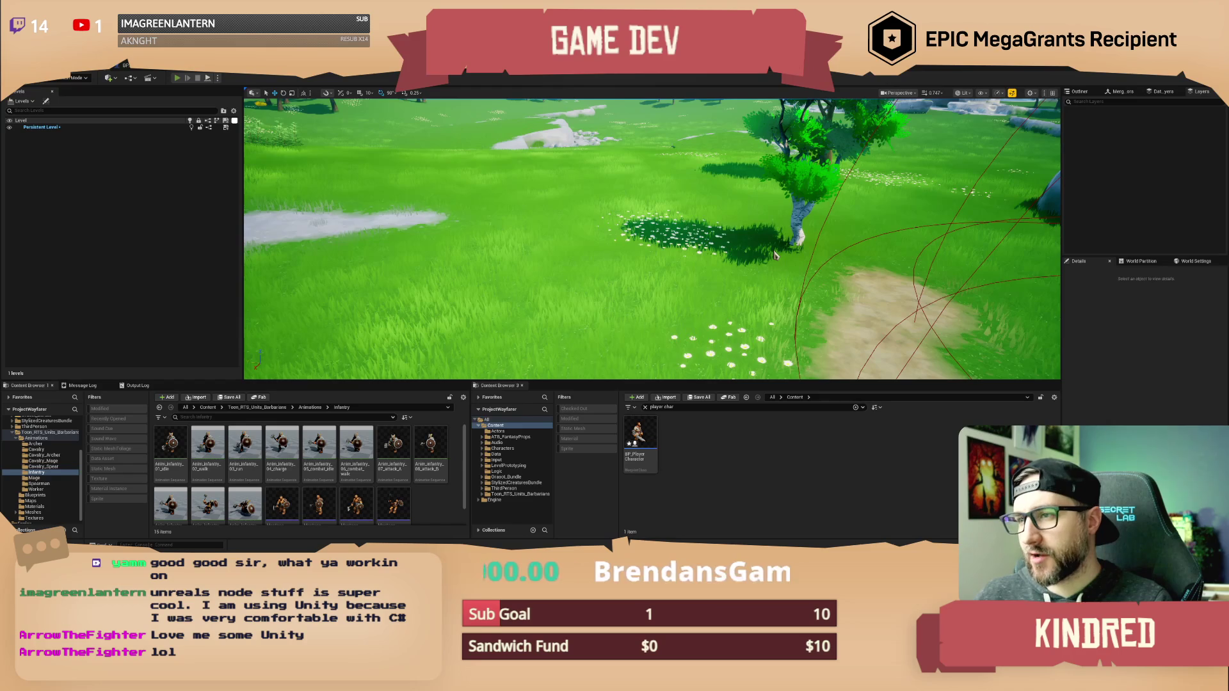
key(alt+p)
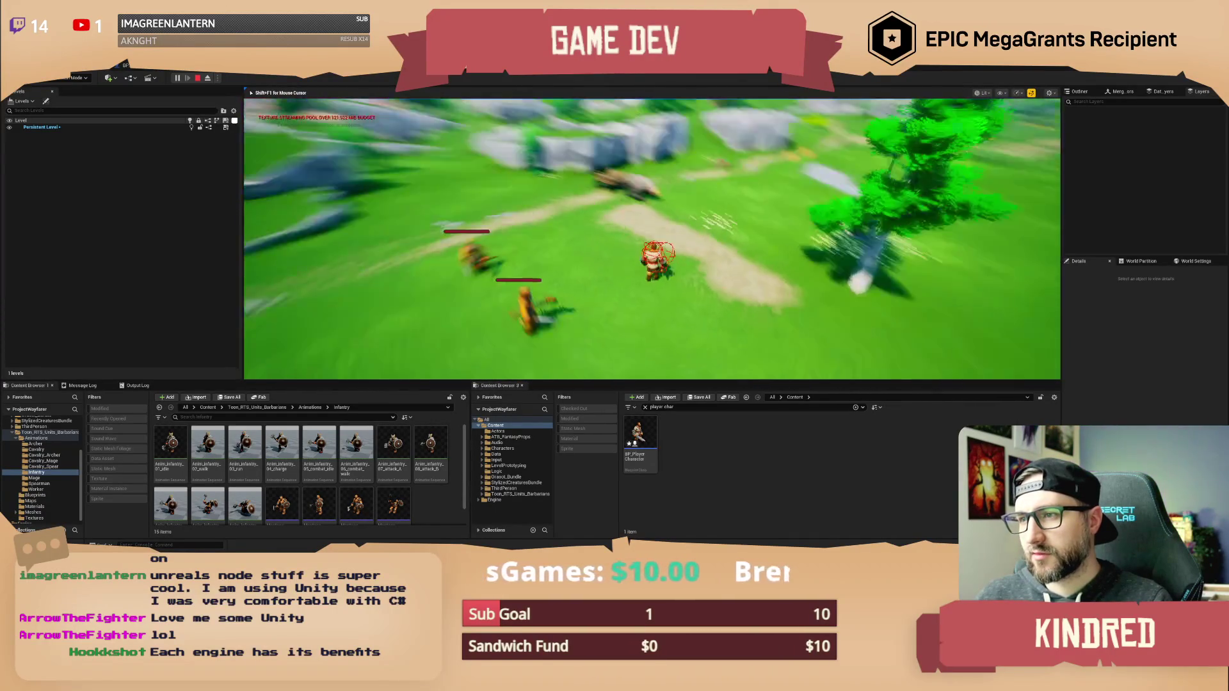
key(Escape)
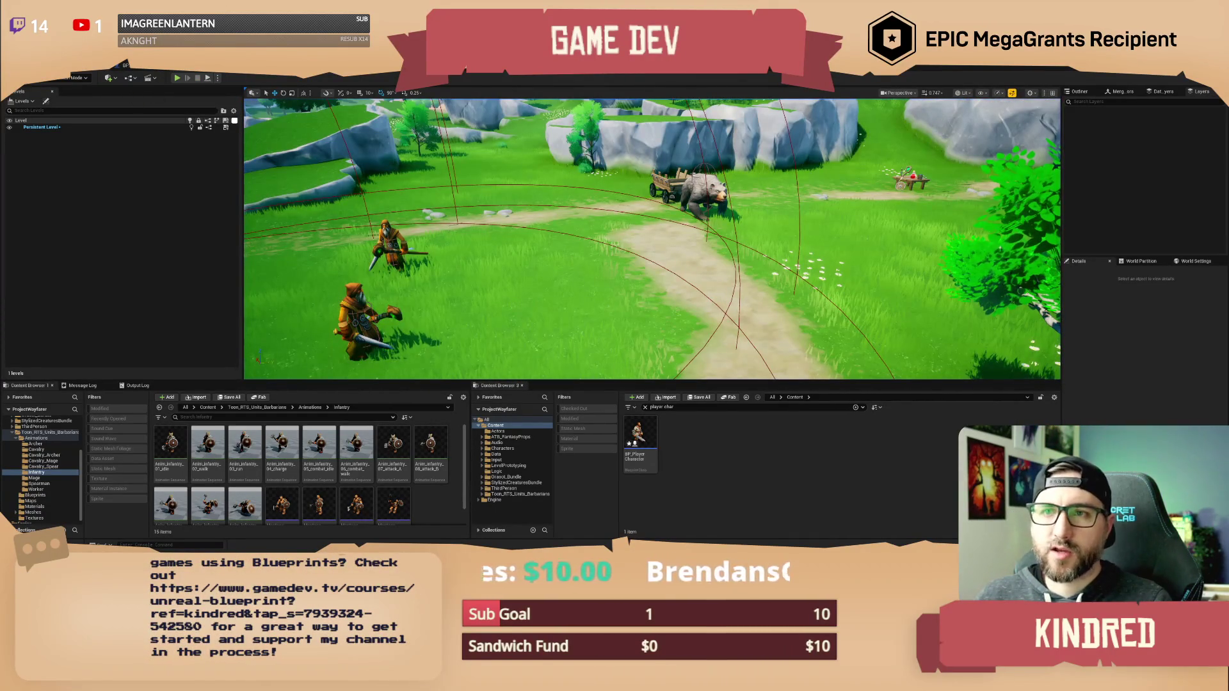
double_click(639, 435)
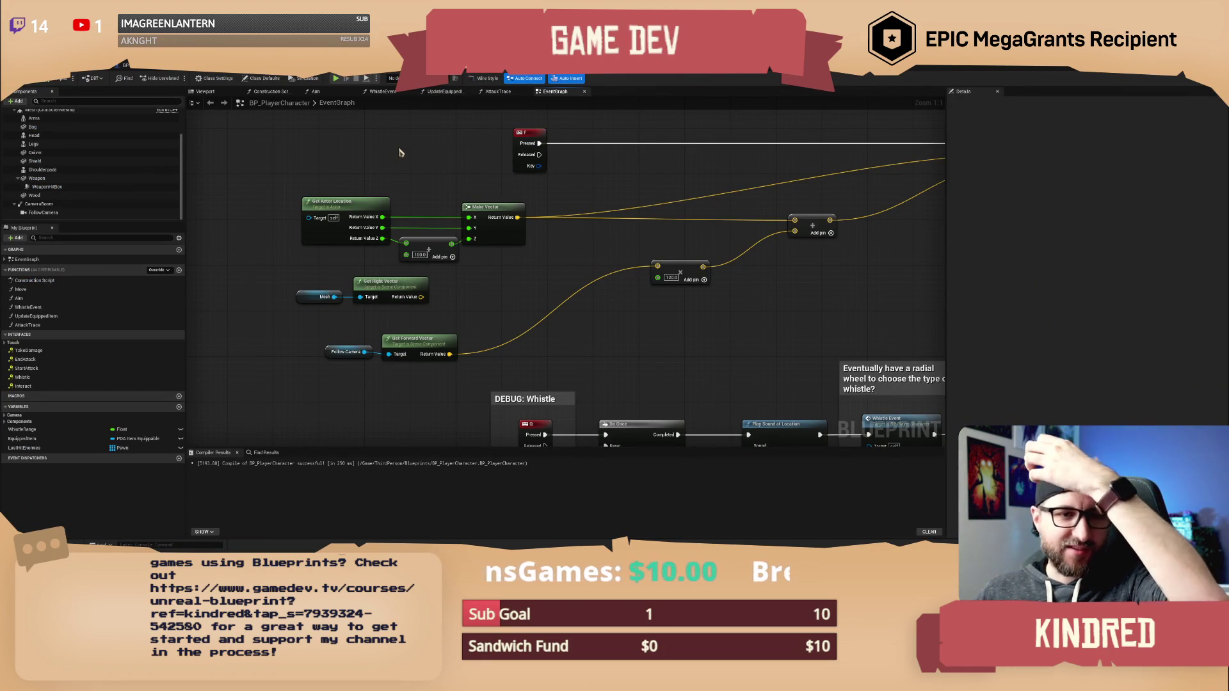
Delete the Mesh and Get Right Vector nodes and move the Follow Camera nodes up.
mouse_move(483, 222)
mouse_down()
mouse_move(501, 294)
mouse_move(320, 282)
mouse_up()
key(Delete)
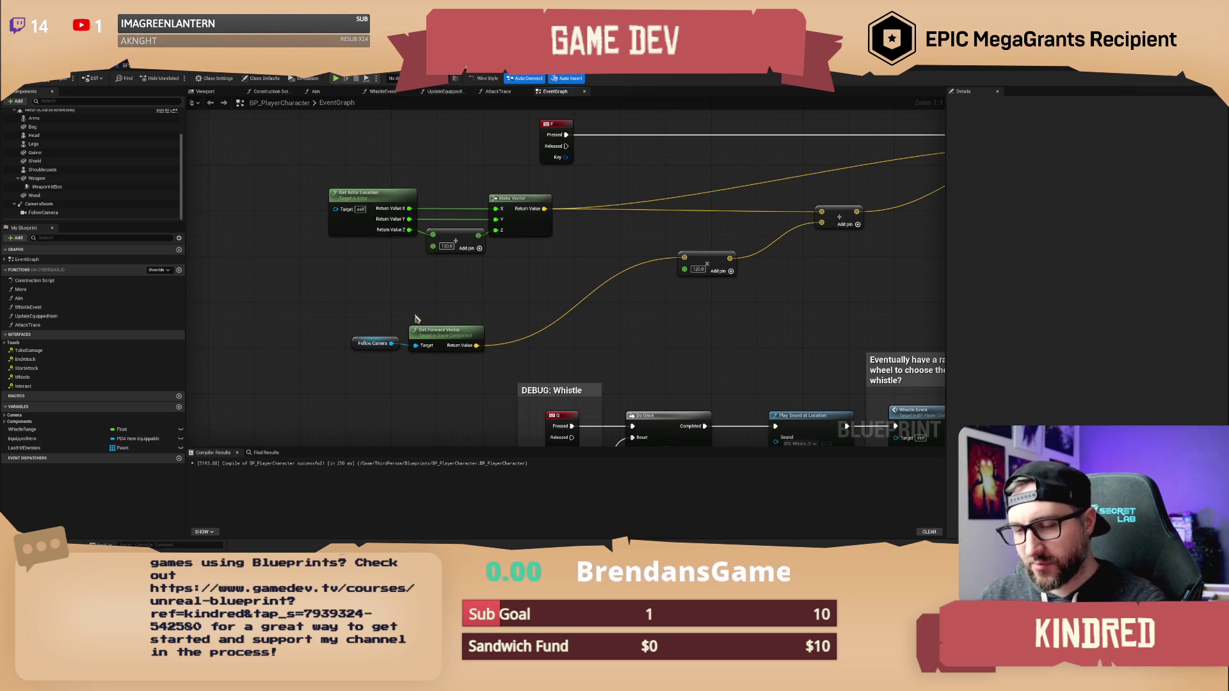
mouse_move(474, 310)
mouse_down()
mouse_move(498, 281)
mouse_move(448, 320)
mouse_move(384, 323)
mouse_up()
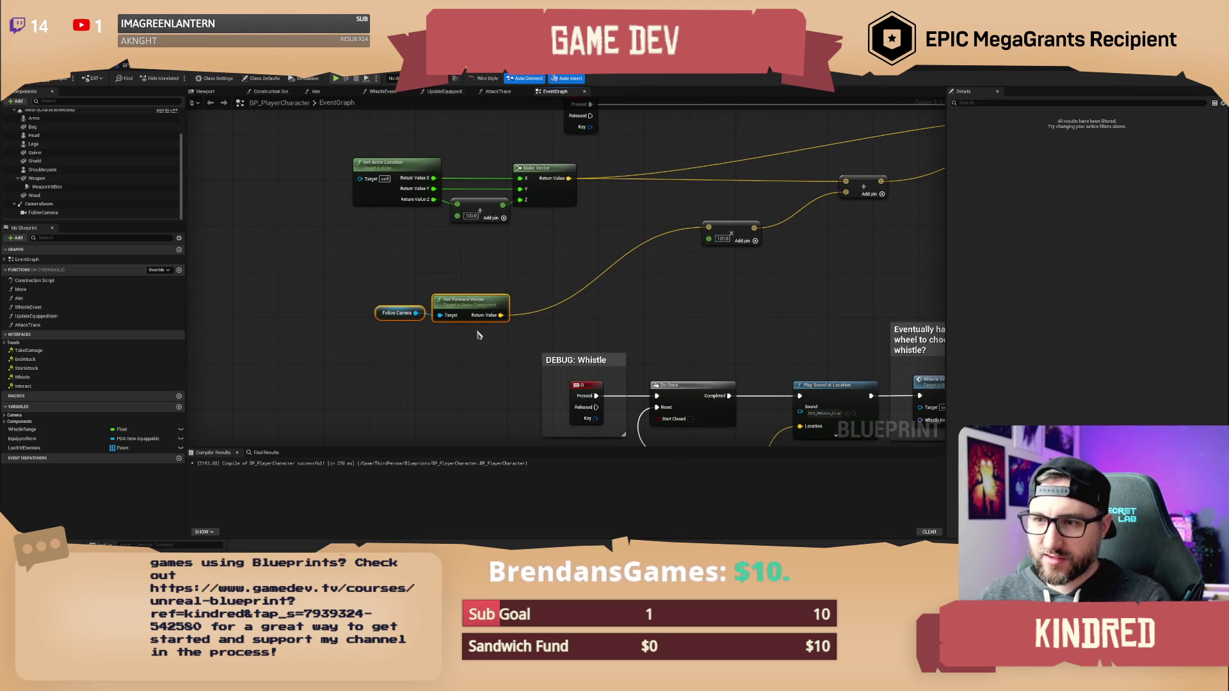
mouse_move(475, 309)
mouse_down()
mouse_move(477, 274)
mouse_move(516, 244)
mouse_up()
click(538, 246)
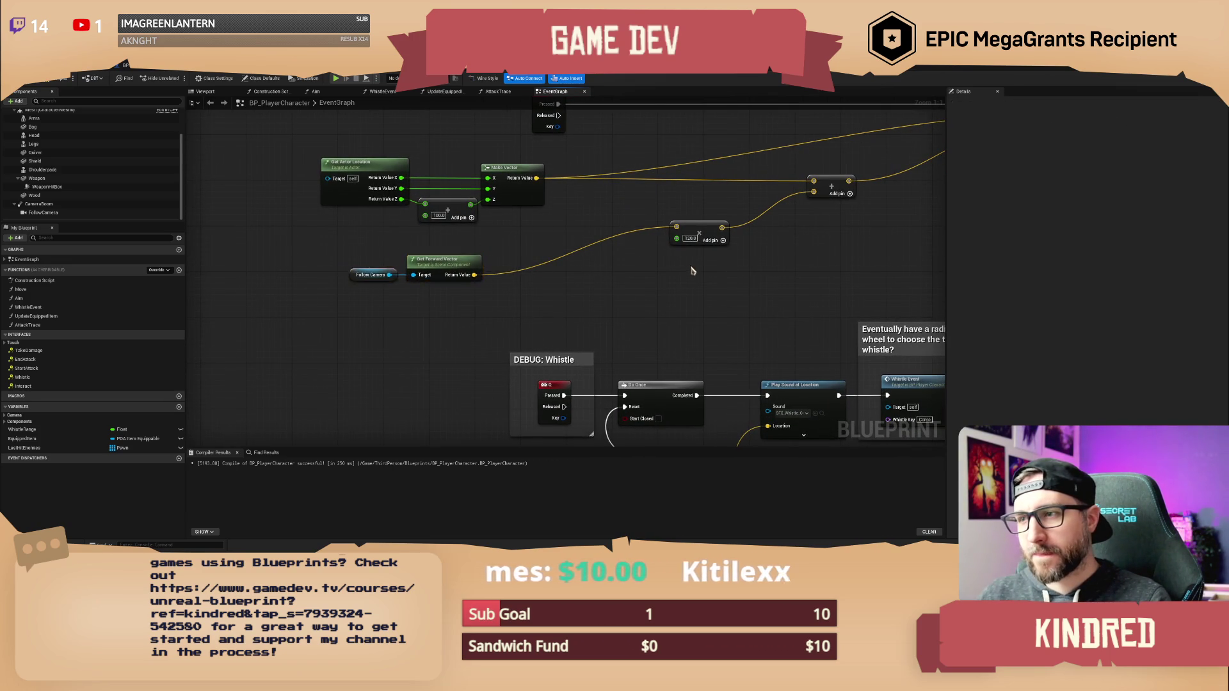
Change the 120 offset value to 250.
drag(690, 270, 604, 284)
text(200)
key(Return)
mouse_move(645, 332)
mouse_down()
mouse_move(595, 333)
mouse_move(583, 312)
mouse_up()
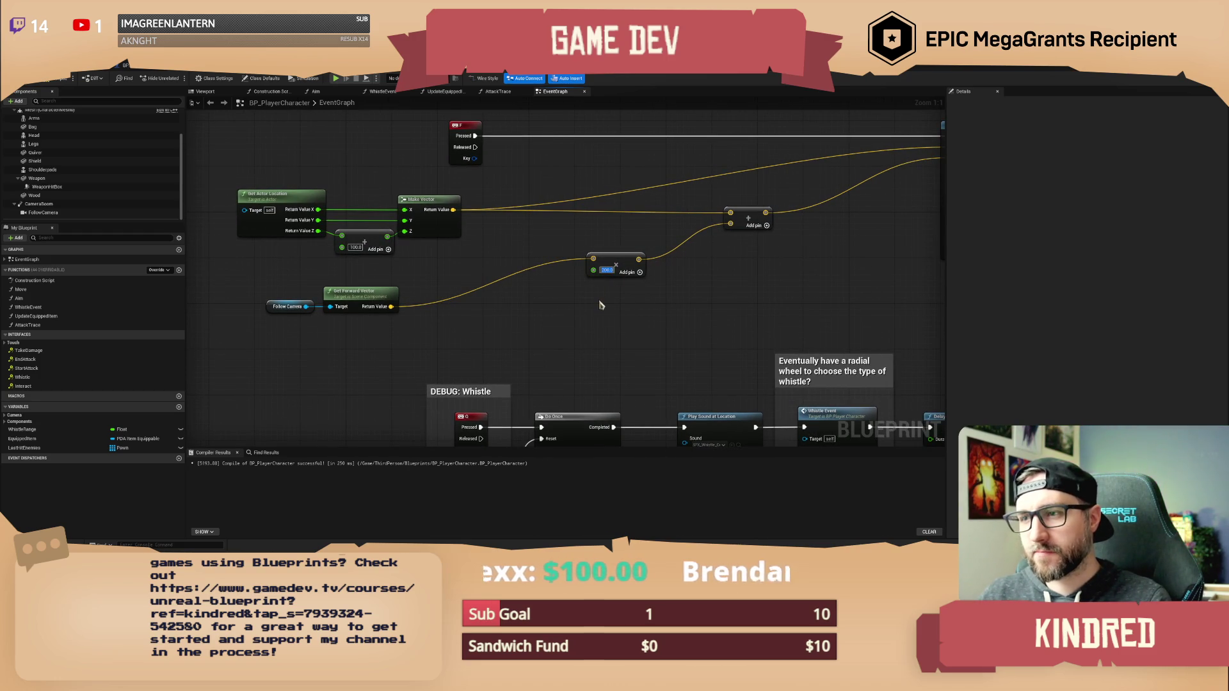
text(250)
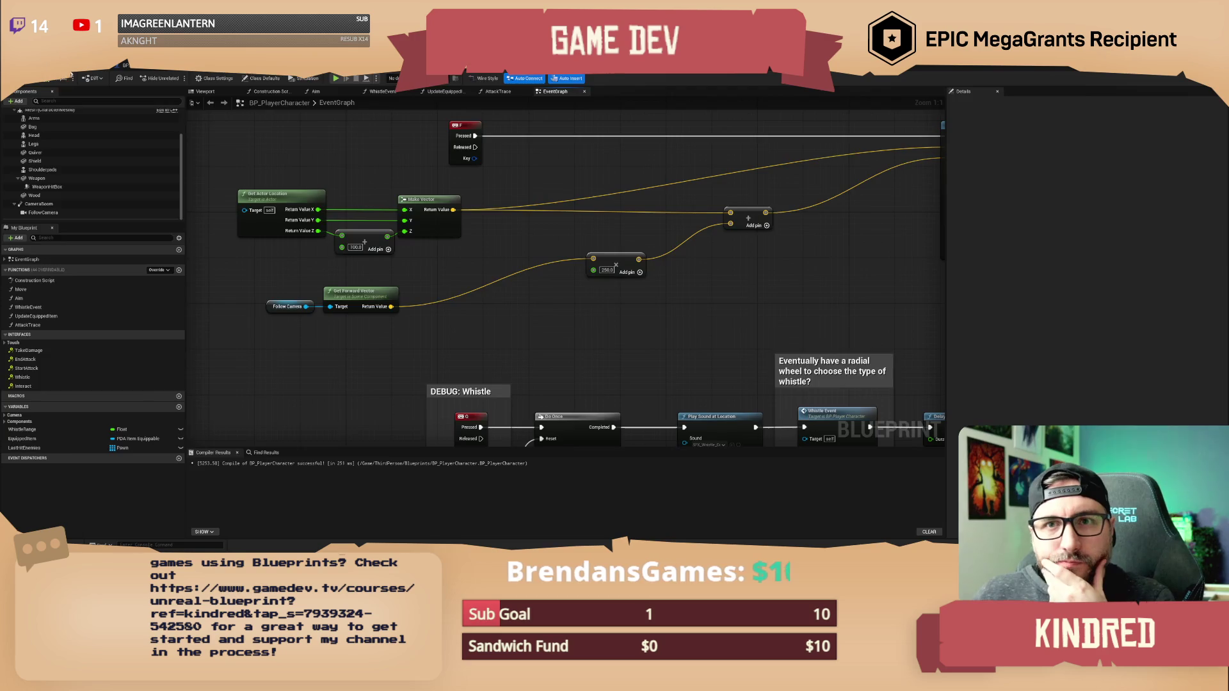
key(alt+Tab)
Open the BP_AI_Bear Blueprint on its event graph.
key(w)
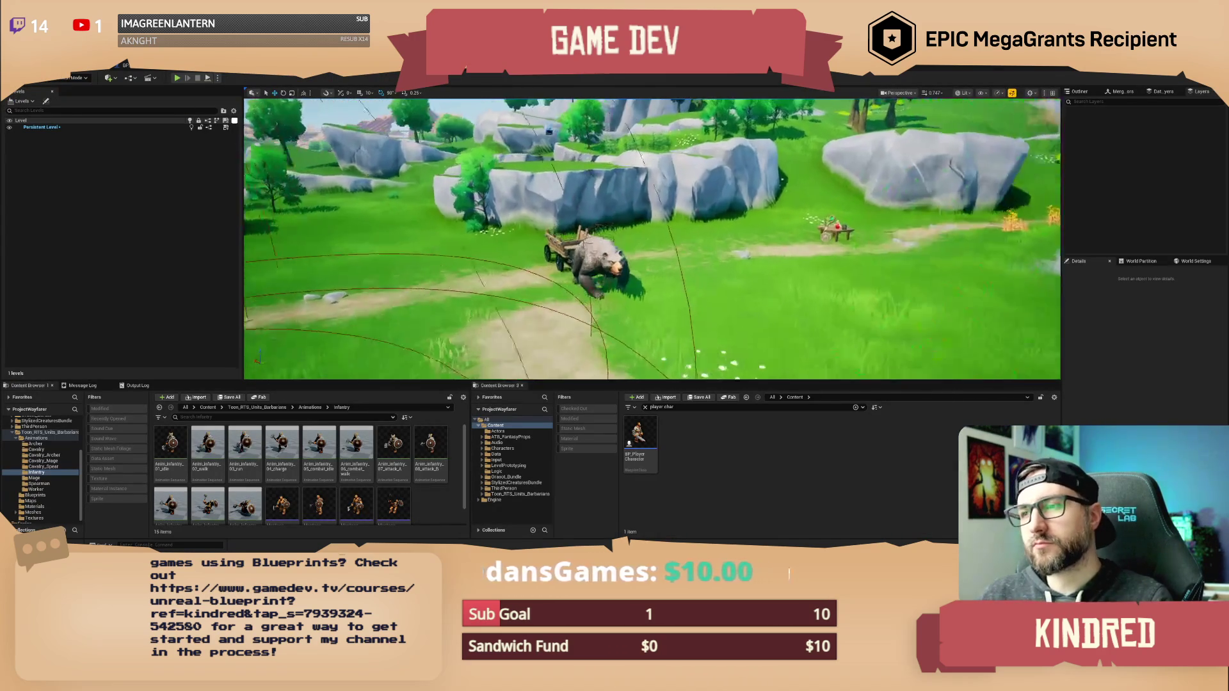
key(s)
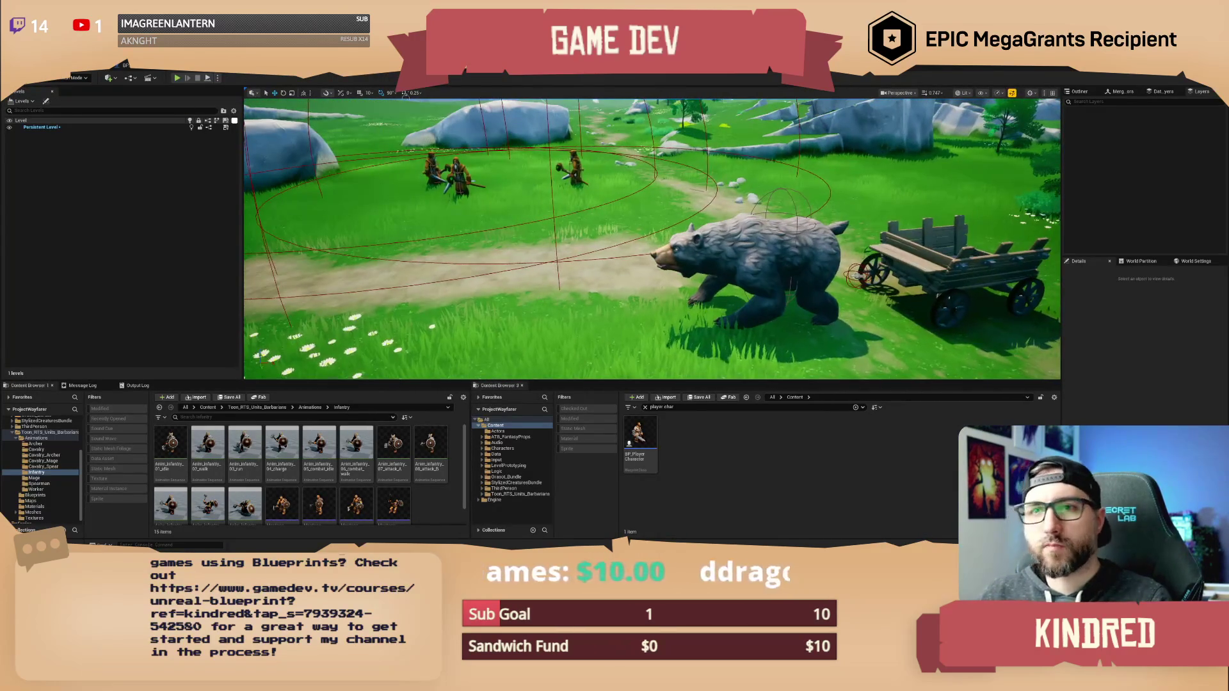
click(156, 73)
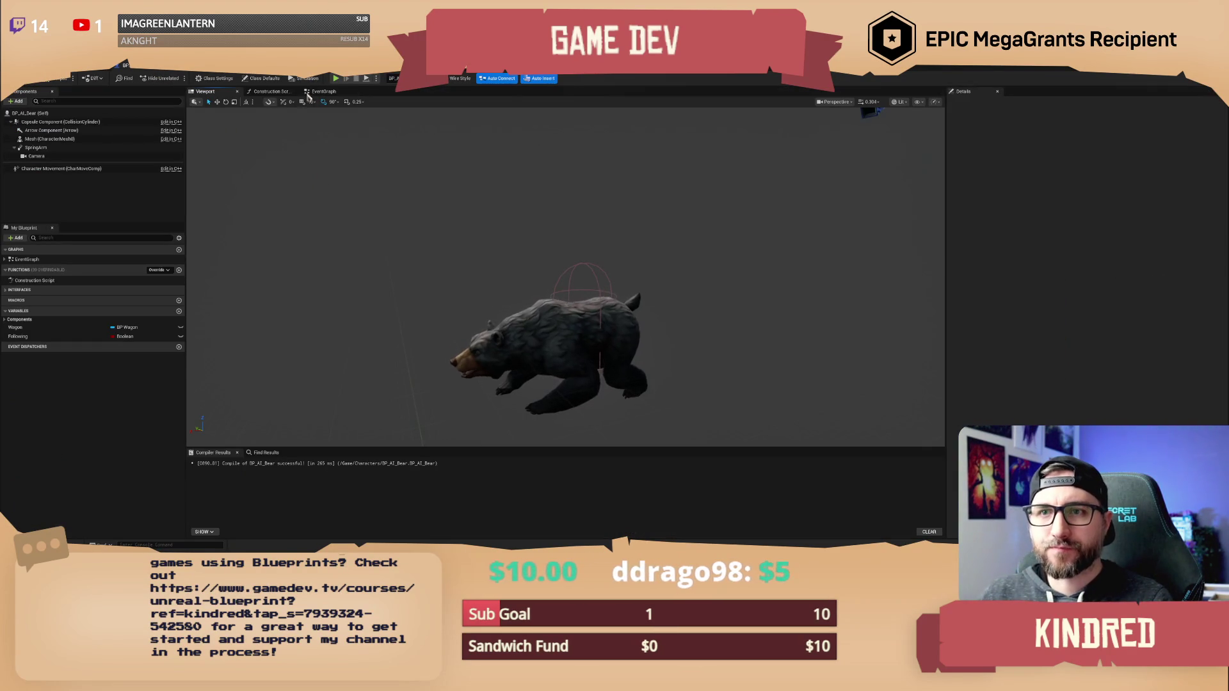
click(316, 93)
Frame the Event Whistle and AI MoveTo nodes, briefly searching for BeginPlay.
drag(492, 217, 467, 194)
scroll(467, 194, down, 6)
drag(471, 302, 480, 228)
scroll(477, 243, up, 4)
drag(486, 292, 481, 192)
right_click(404, 172)
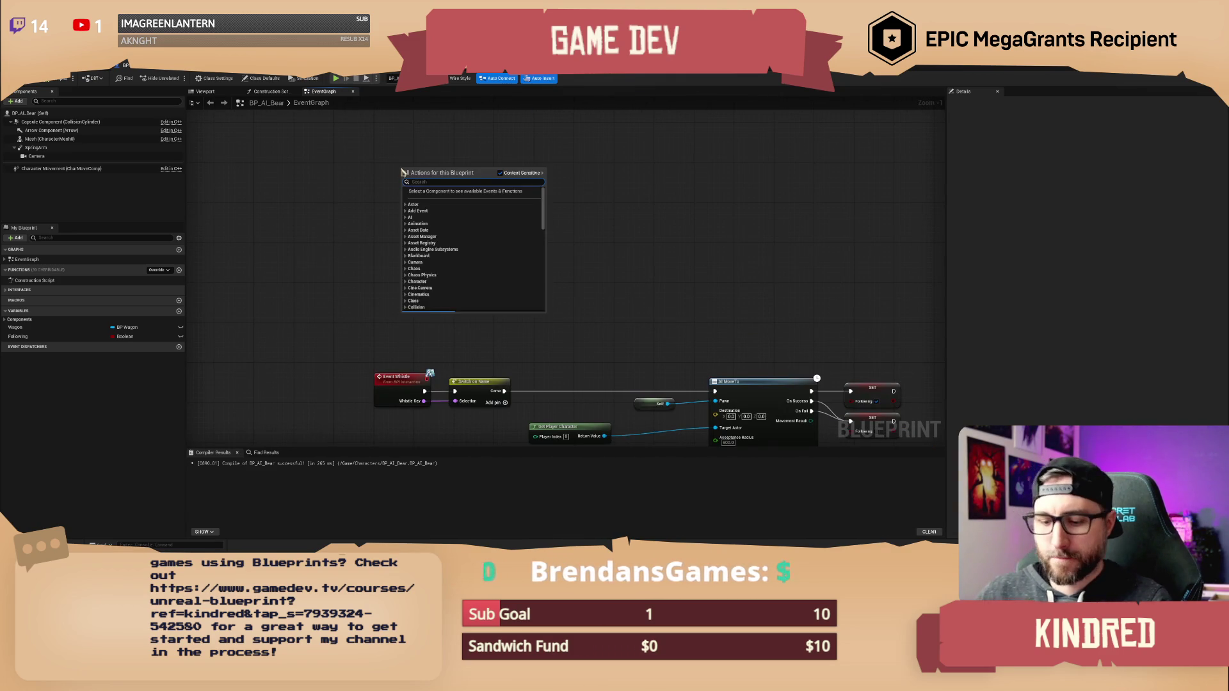
text(begin p)
click(314, 136)
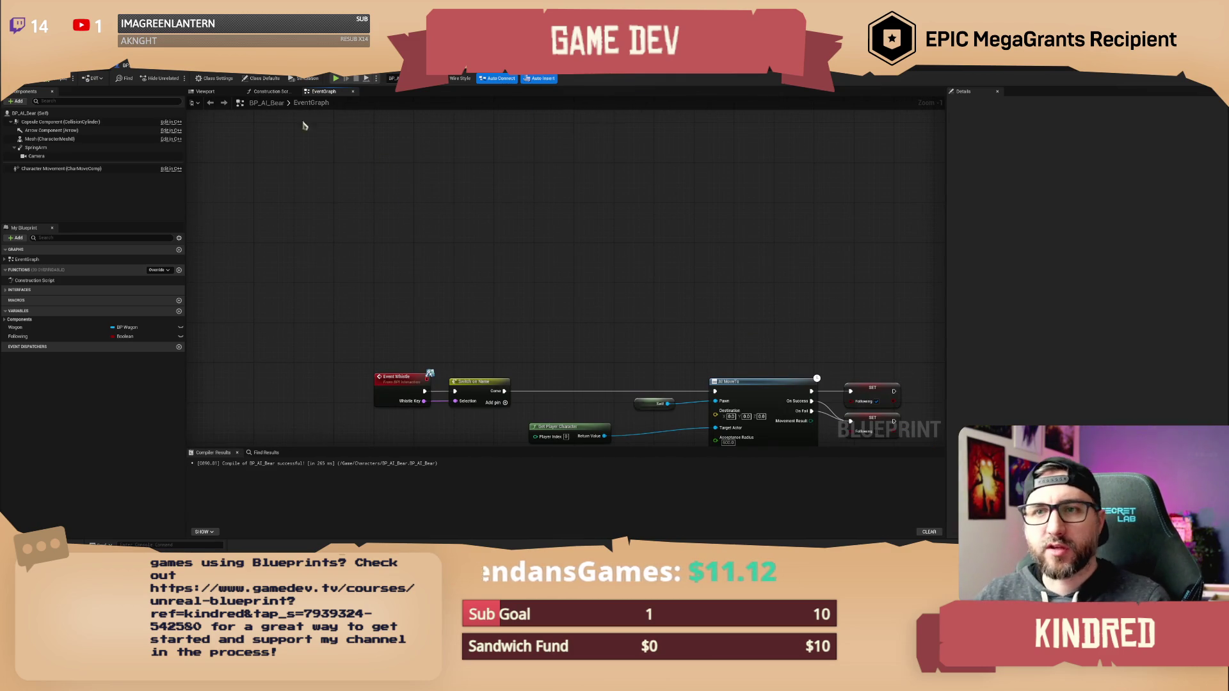
Search the Construction Script for a spawn-actor node, then cancel back to the event graph.
click(274, 94)
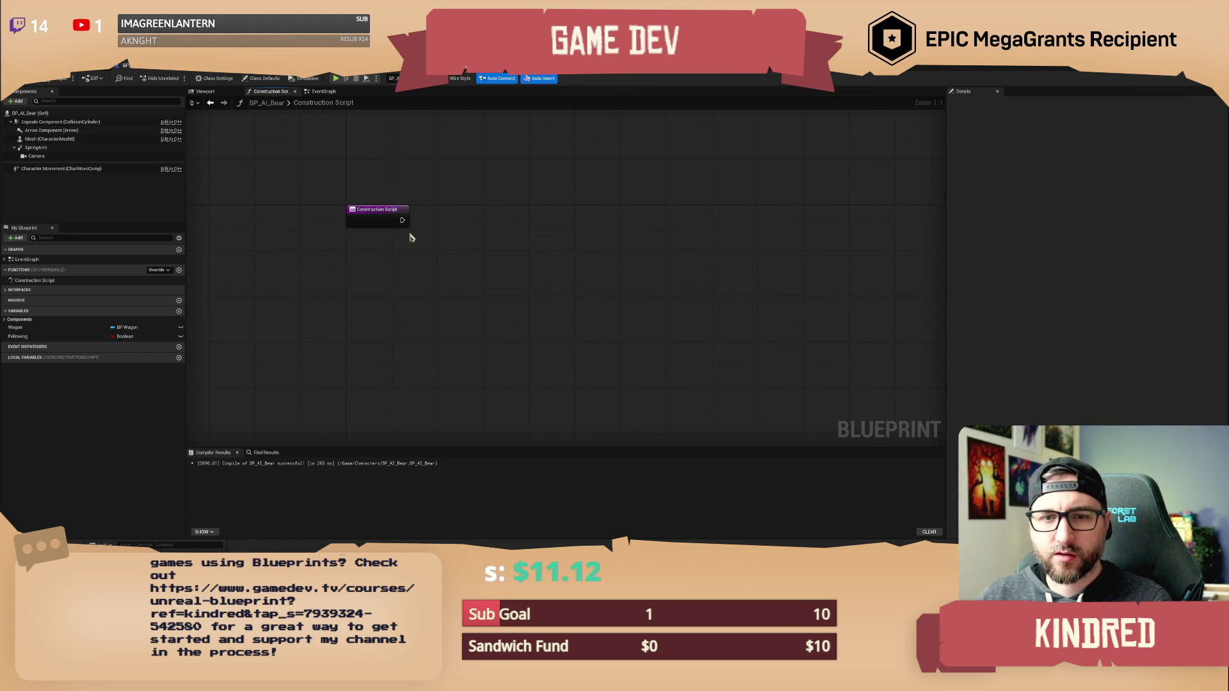
drag(368, 222, 433, 205)
text(create)
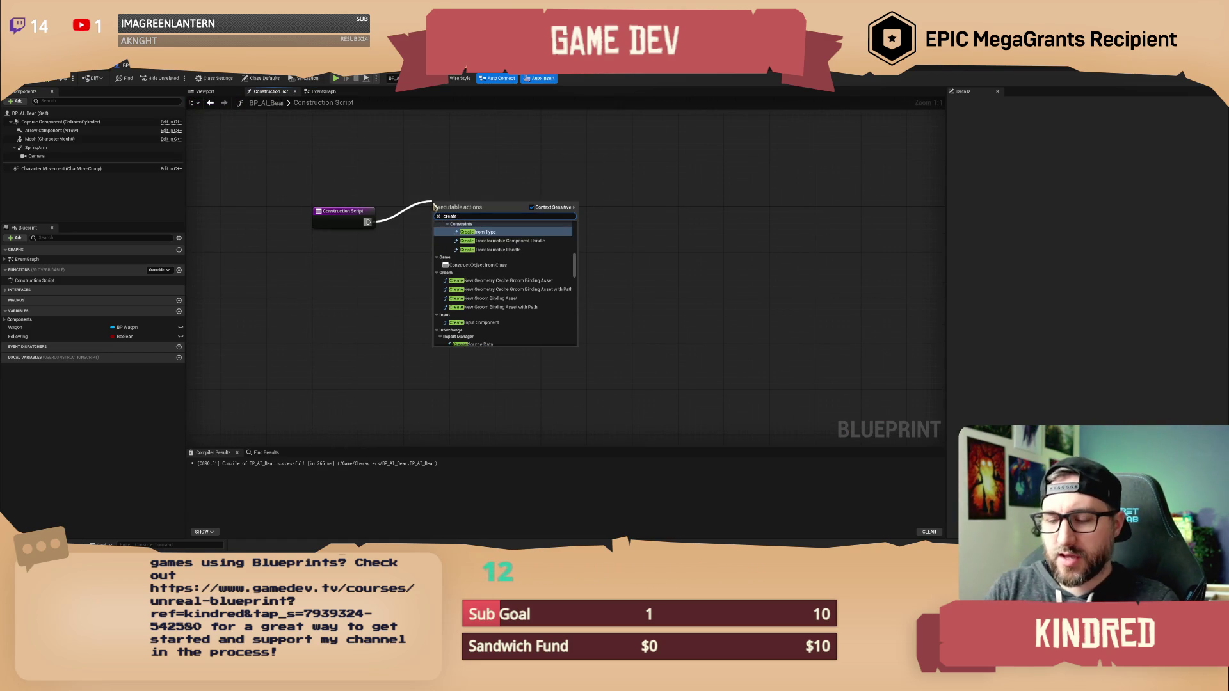
text( actor)
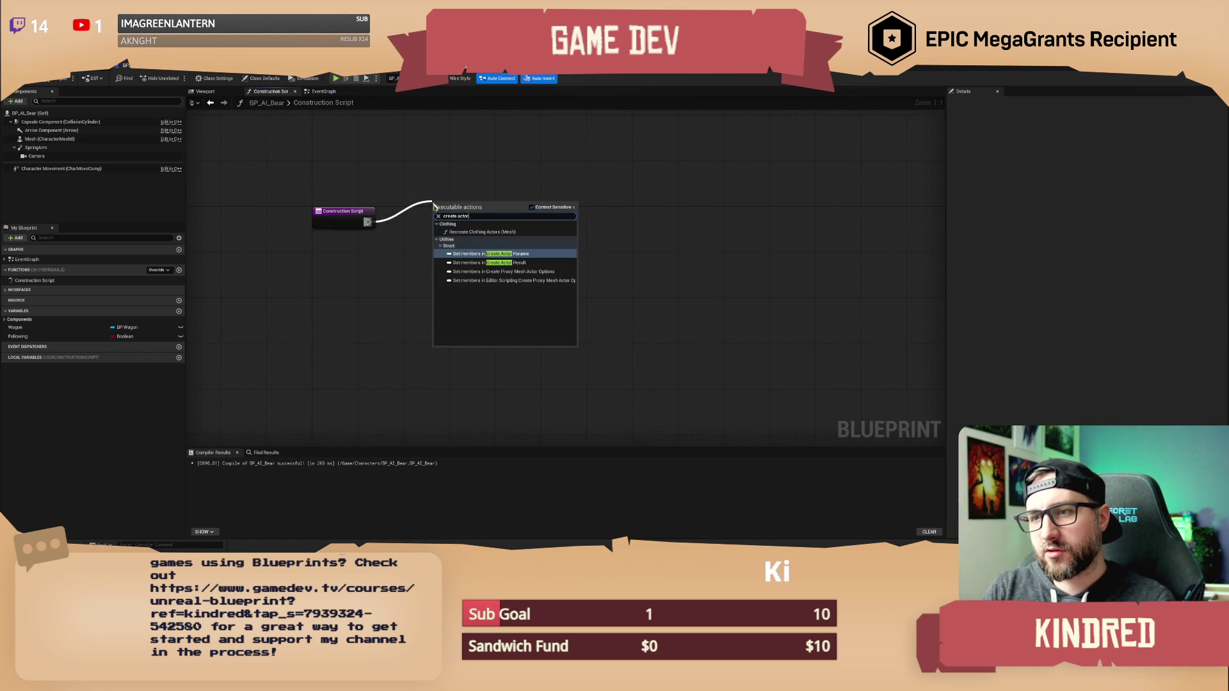
key(BackSpace)
key(BackSpace)
key(BackSpace)
text(spawn a)
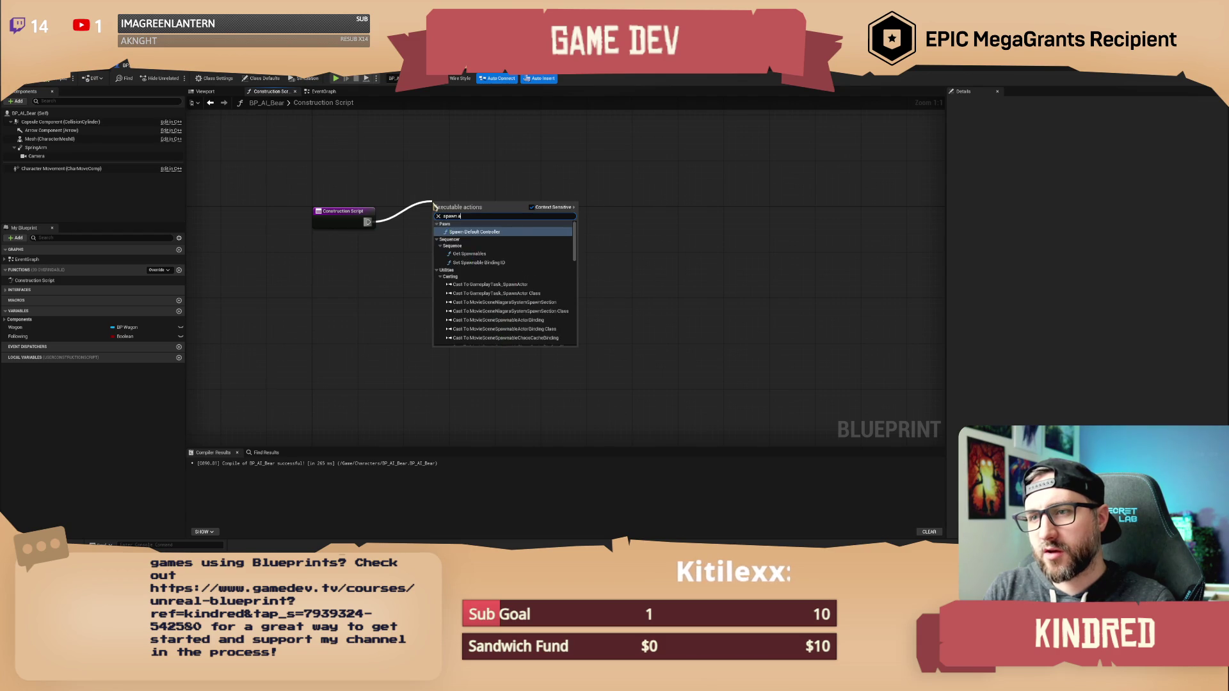
text(ctor fro)
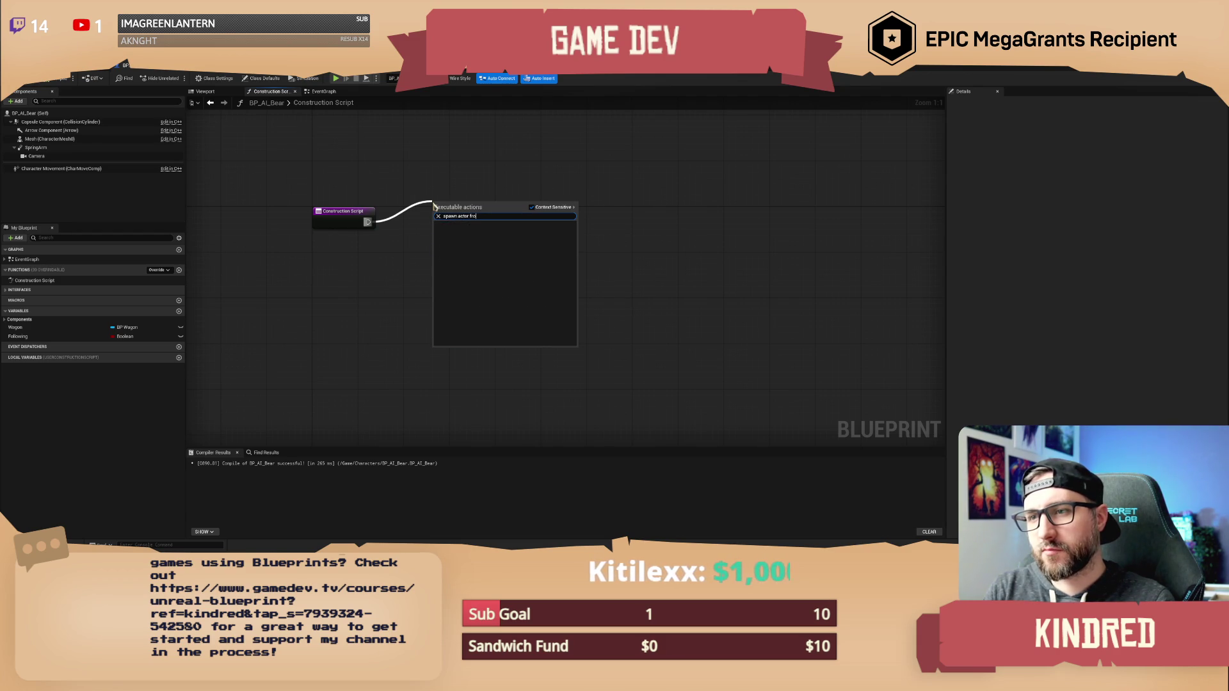
click(387, 167)
click(318, 93)
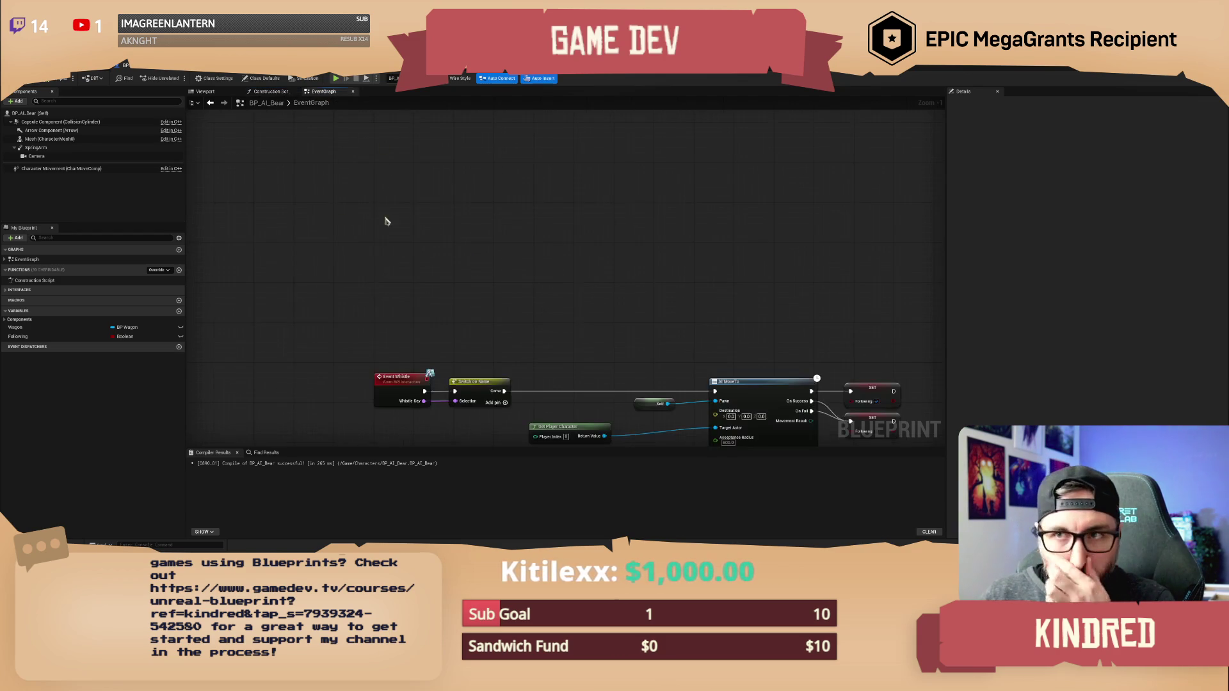
Add an Event BeginPlay node and wire a SpawnActor from Class node to it.
right_click(386, 192)
text(cu)
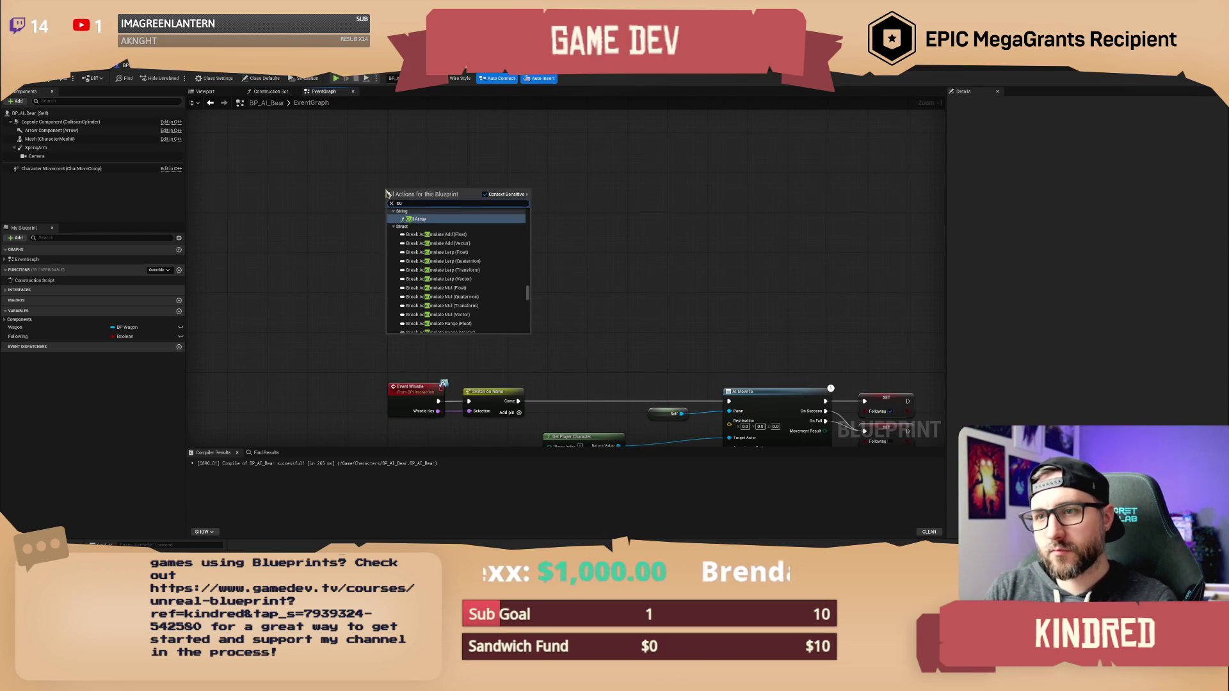
key(BackSpace)
key(BackSpace)
text(begi)
key(BackSpace)
key(BackSpace)
text(gin play)
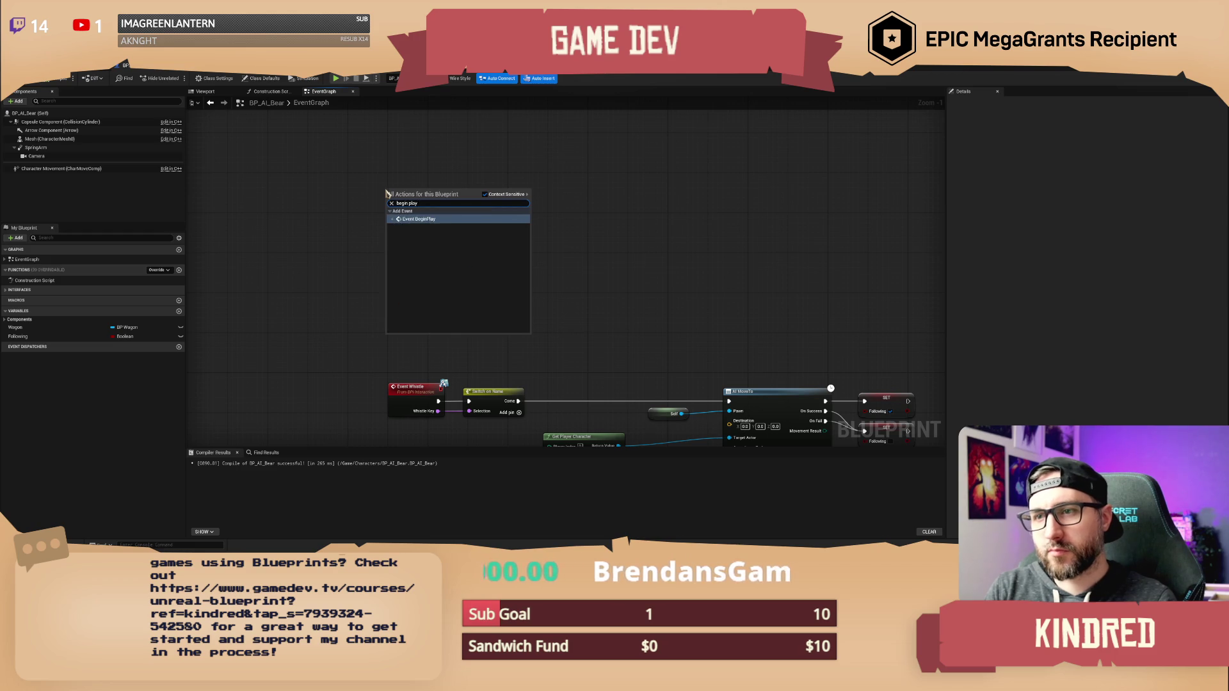
key(Return)
drag(427, 201, 446, 204)
text(spawn actor)
key(Return)
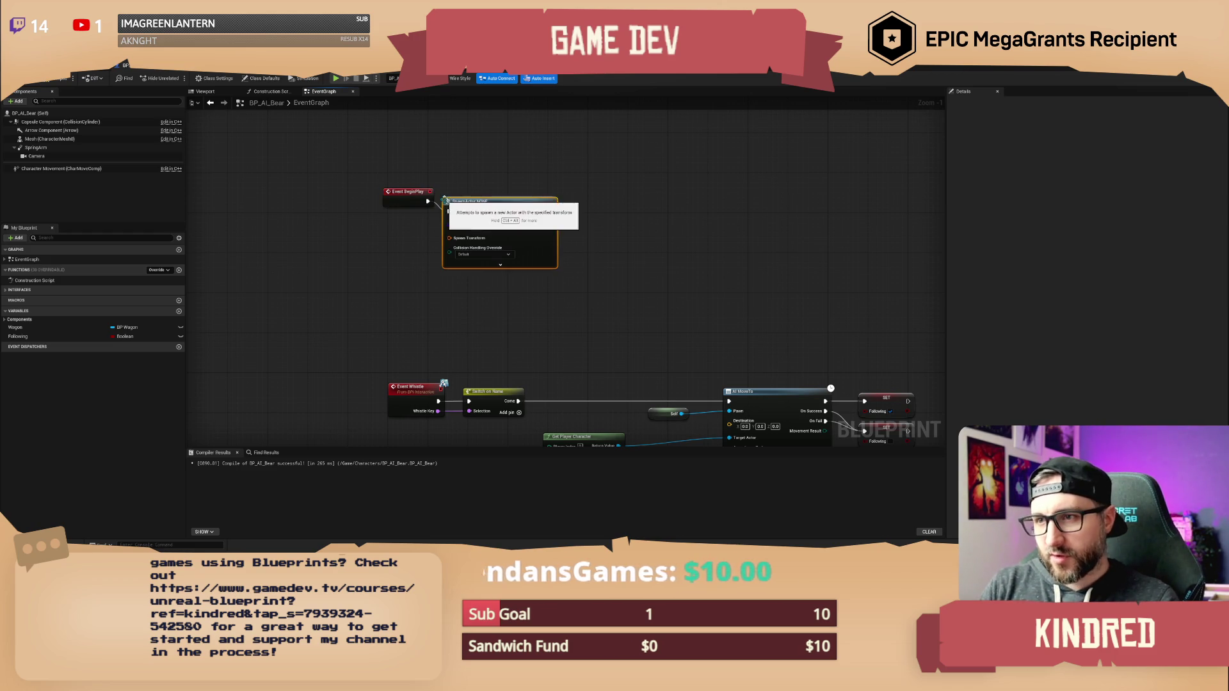
Set the SpawnActor node's class to BP Resource Container.
mouse_move(404, 168)
mouse_down()
mouse_move(451, 218)
mouse_move(479, 179)
mouse_move(378, 167)
mouse_move(507, 185)
mouse_up()
click(476, 150)
click(483, 214)
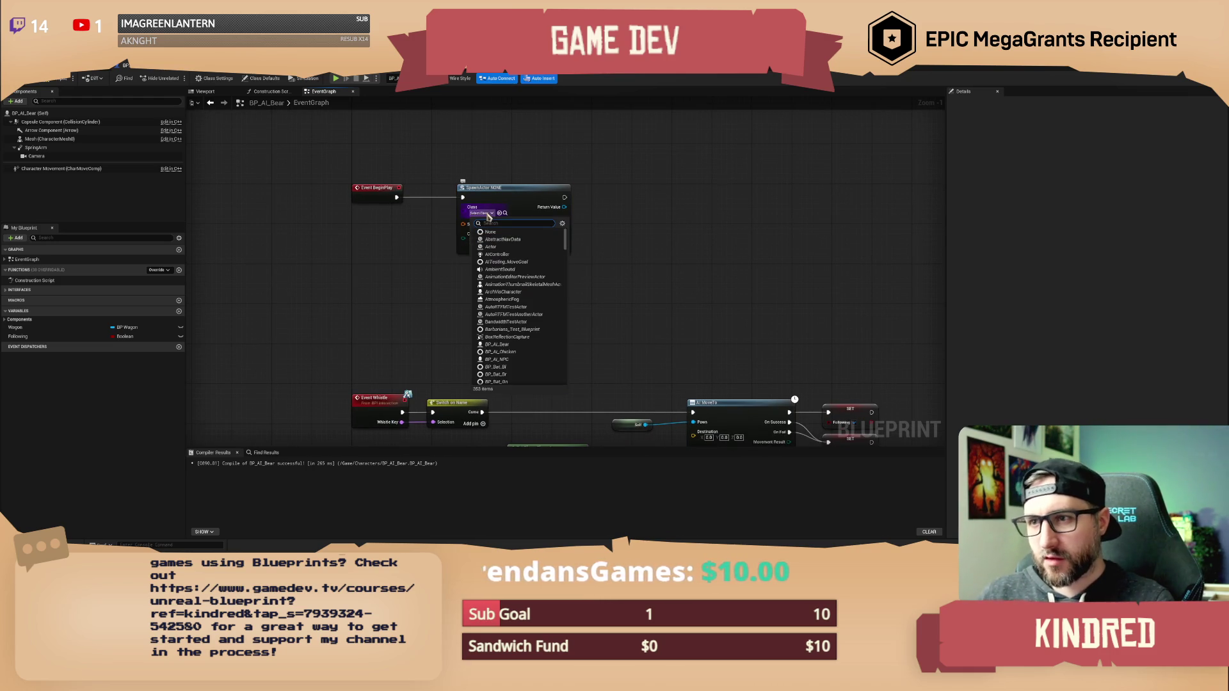
text(resour)
click(505, 256)
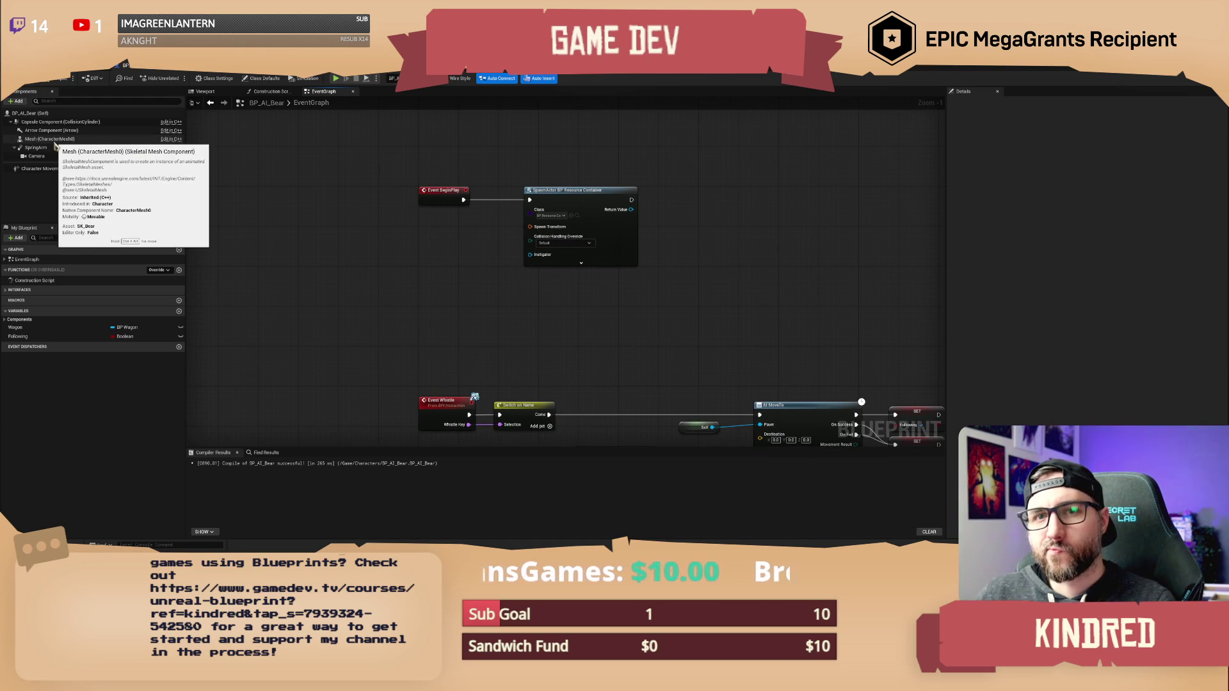
Add a Get Actor Transform node and connect it to the SpawnActor's Spawn Transform.
mouse_move(50, 139)
mouse_down()
mouse_move(276, 227)
mouse_move(297, 247)
mouse_move(356, 248)
mouse_move(296, 288)
mouse_move(357, 244)
mouse_up()
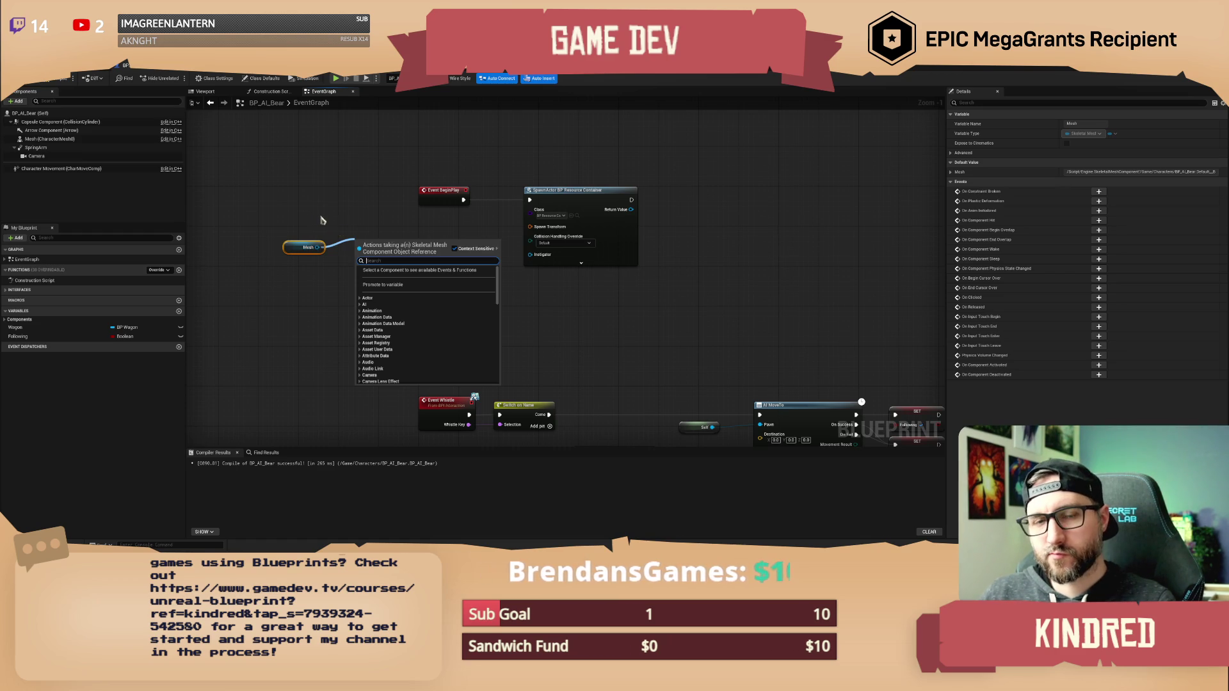
click(309, 232)
right_click(301, 260)
text(ge)
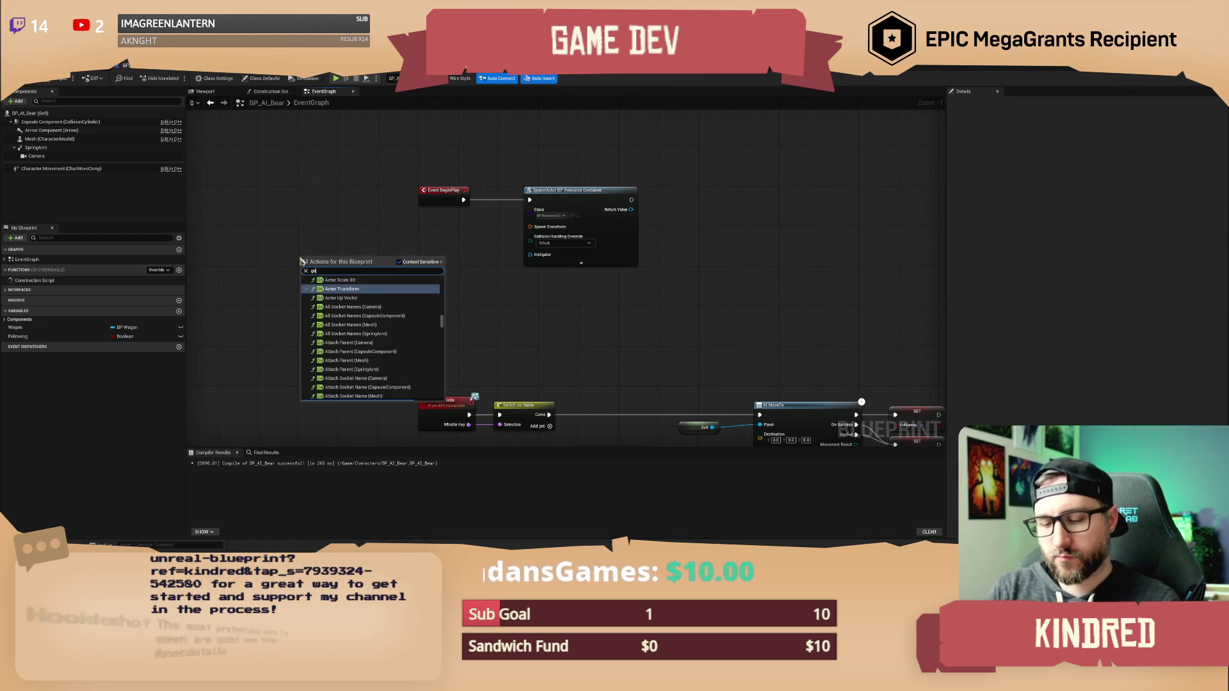
text(t actor transform)
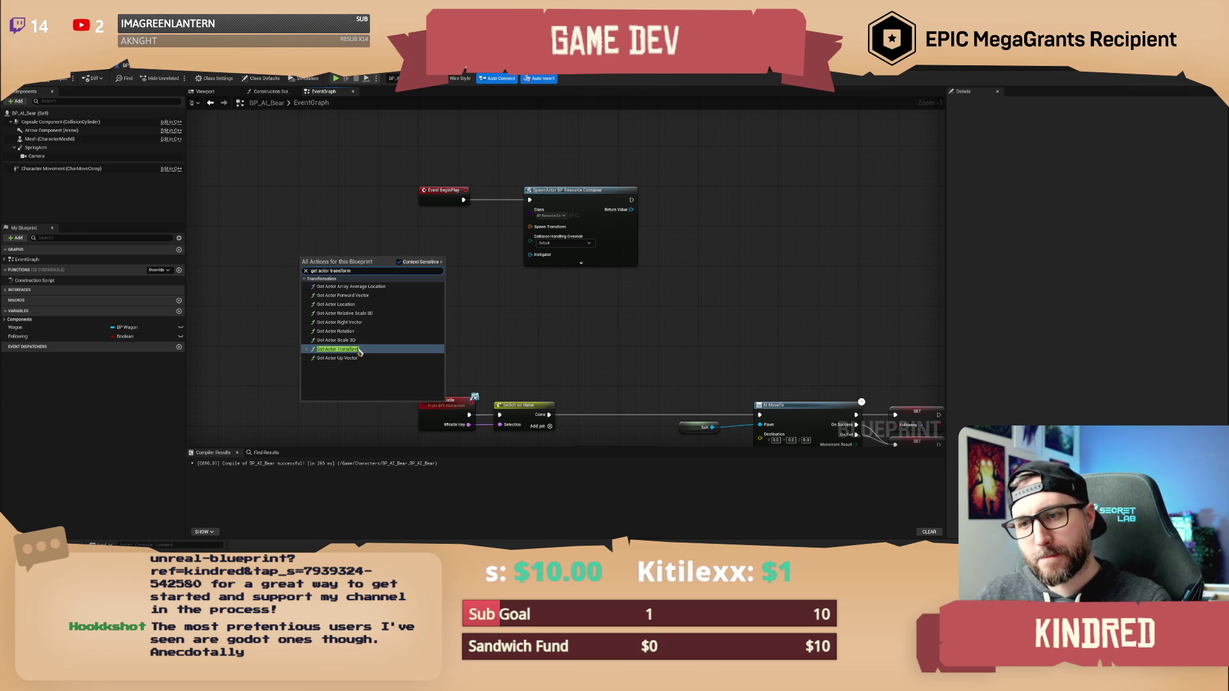
click(339, 348)
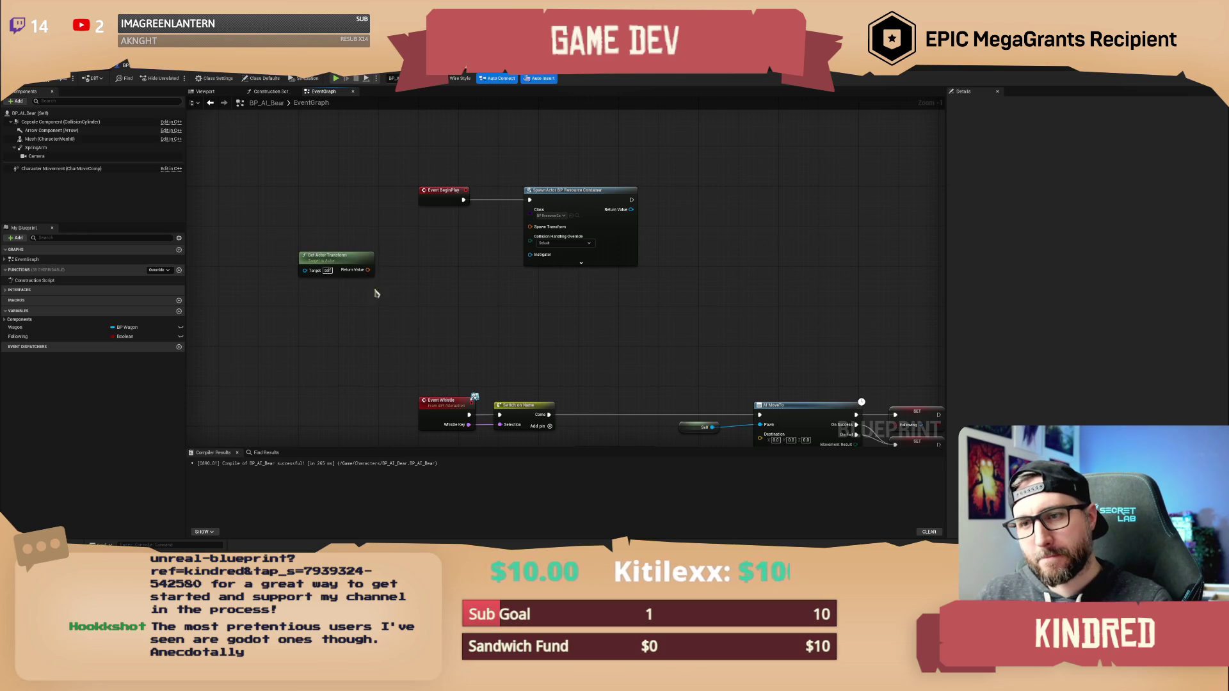
drag(367, 269, 529, 226)
drag(343, 269, 465, 244)
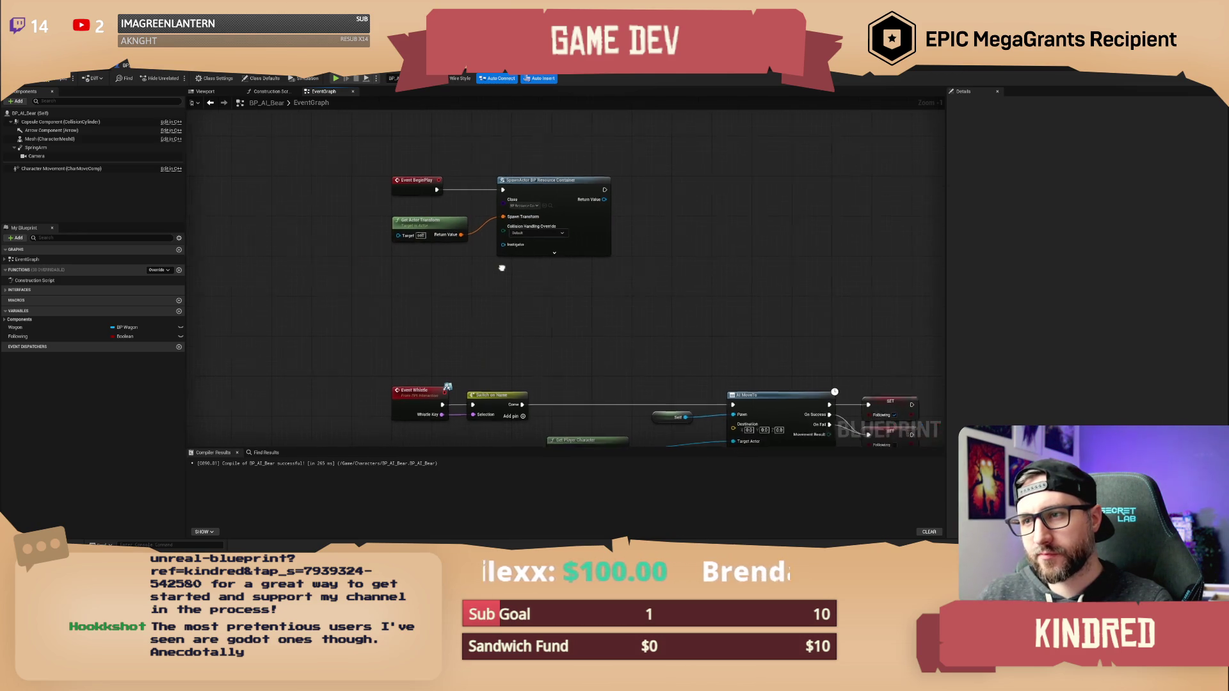
Set collision handling to 'Always Spawn, Ignore Collisions', then open BP_ResourceContainer.
click(535, 239)
click(530, 256)
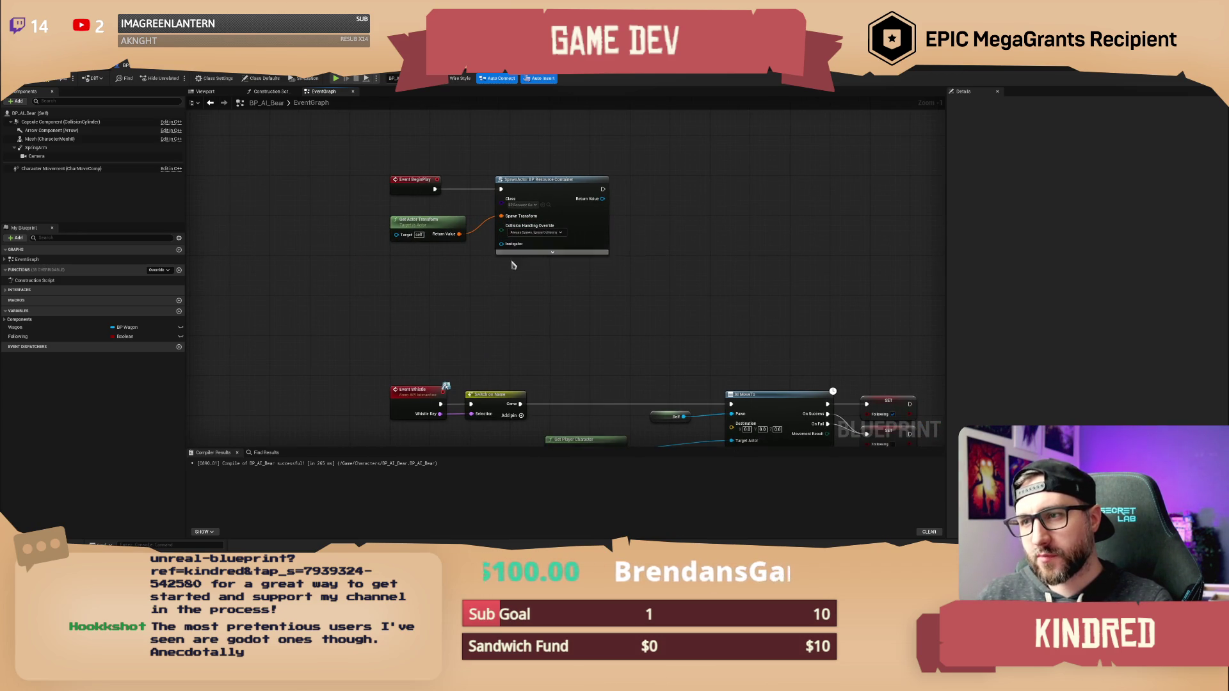
drag(496, 282, 495, 306)
mouse_move(593, 322)
mouse_down()
mouse_move(552, 322)
mouse_move(570, 286)
mouse_up()
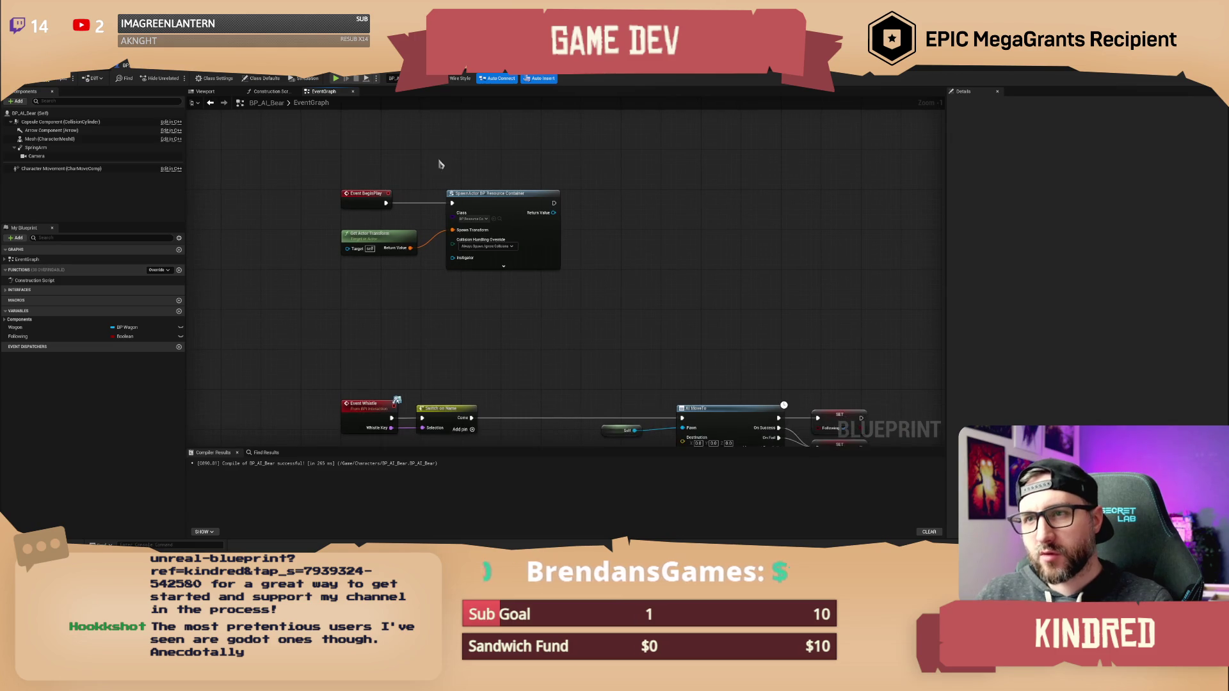
click(240, 68)
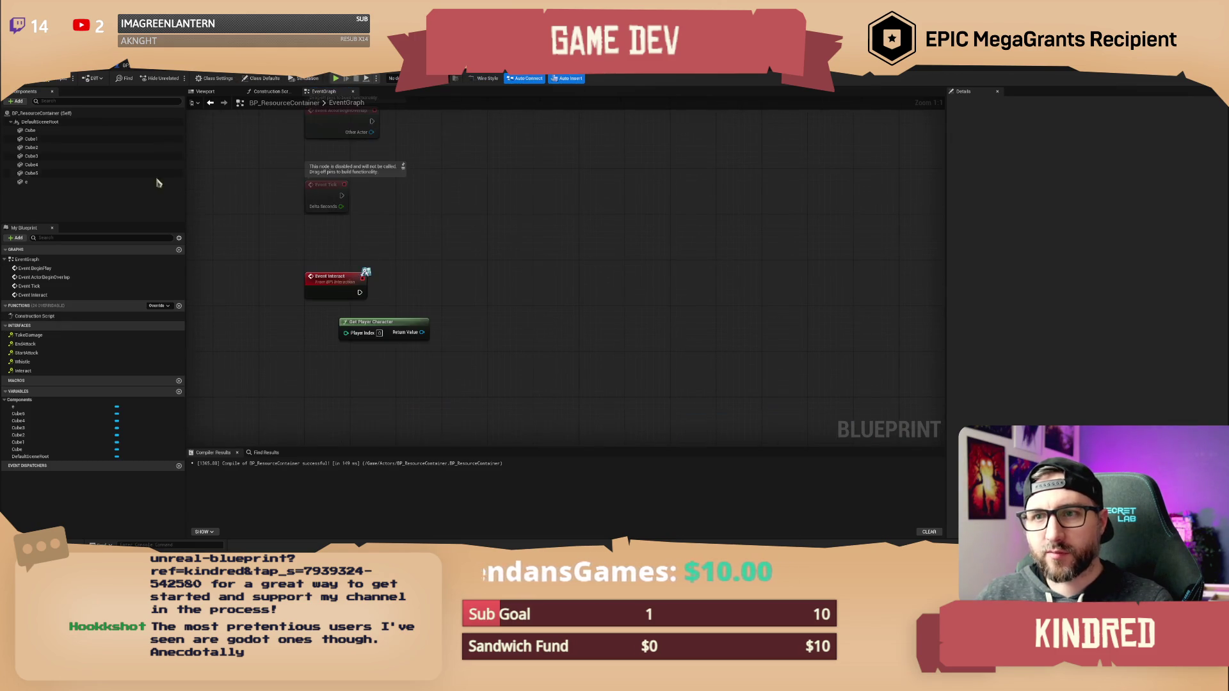
Give every container component, Cube through e, the NoCollision preset and compile BP_ResourceContainer.
click(31, 139)
shift+click(26, 182)
click(26, 182)
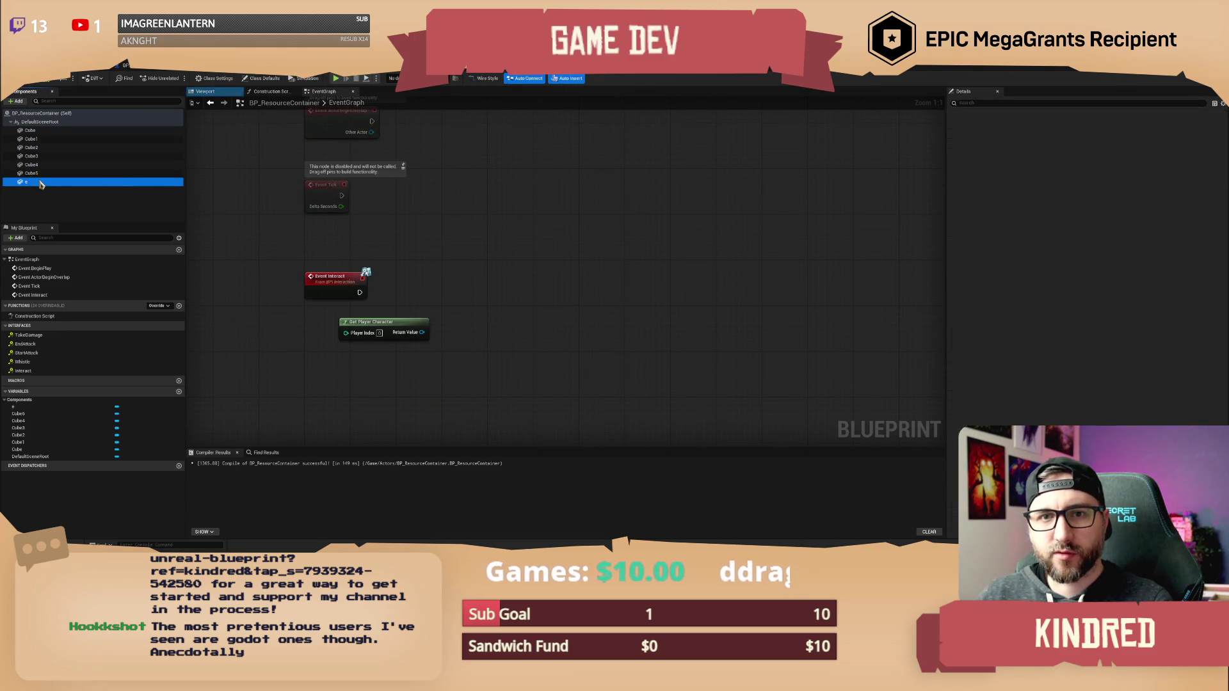
double_click(45, 183)
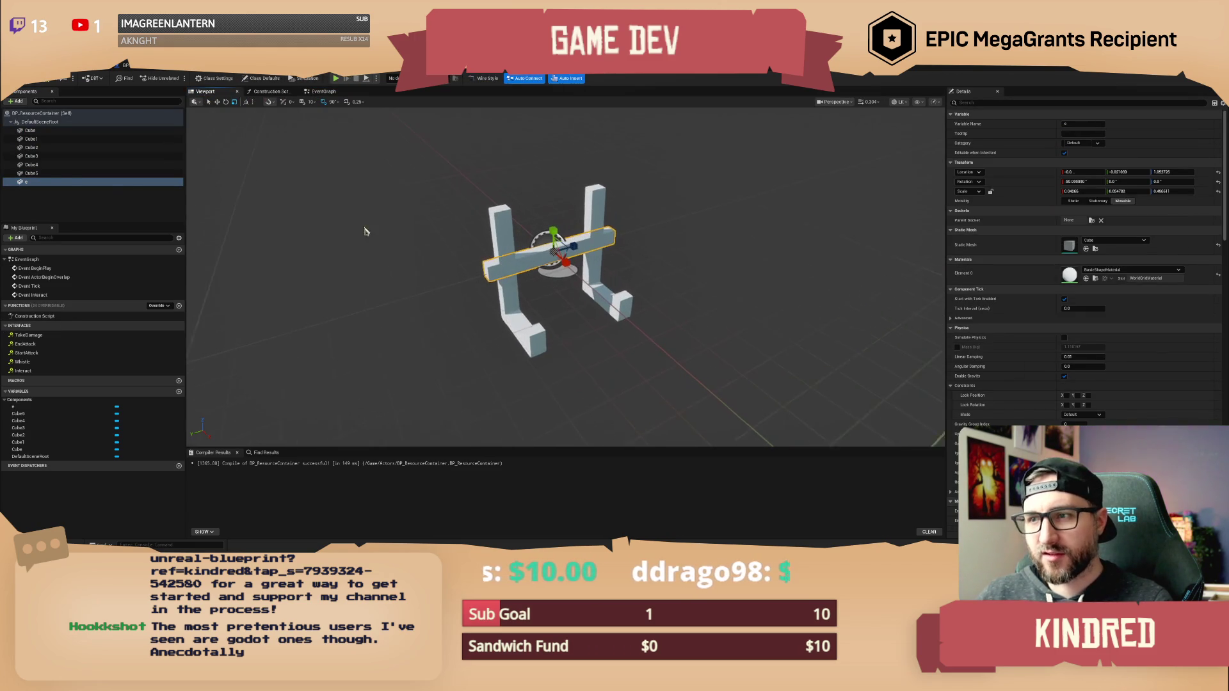
click(31, 130)
shift+click(27, 182)
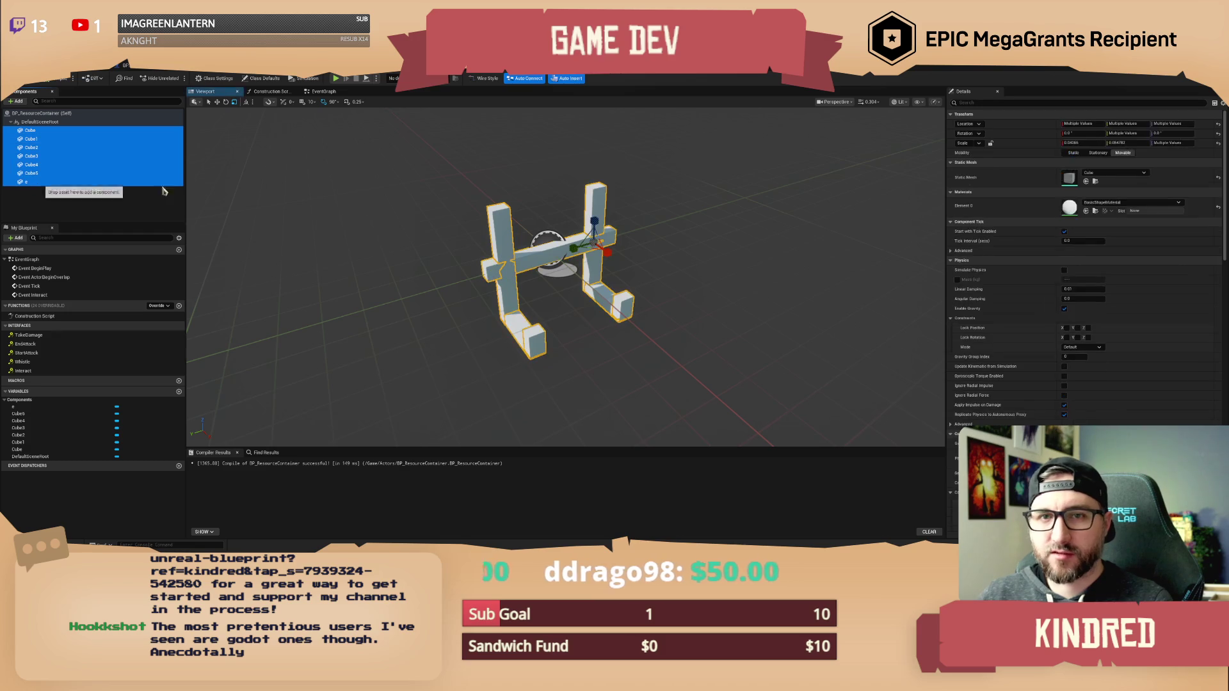
scroll(1075, 335, down, 4)
click(1081, 355)
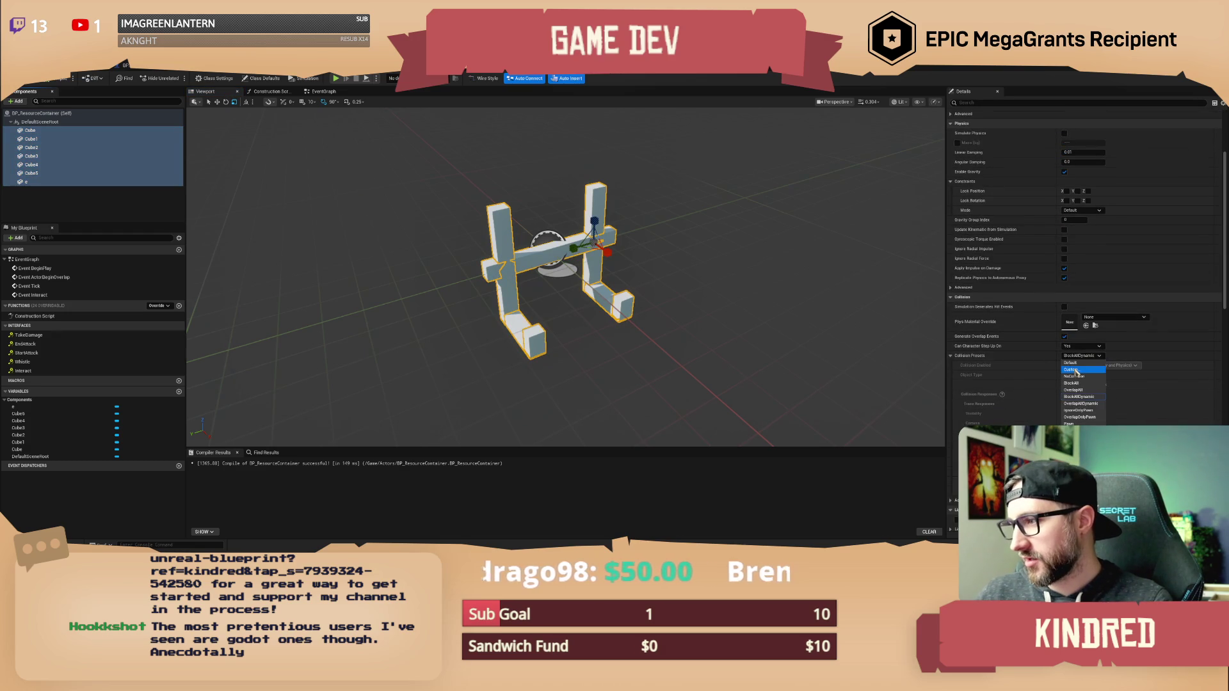
click(1080, 376)
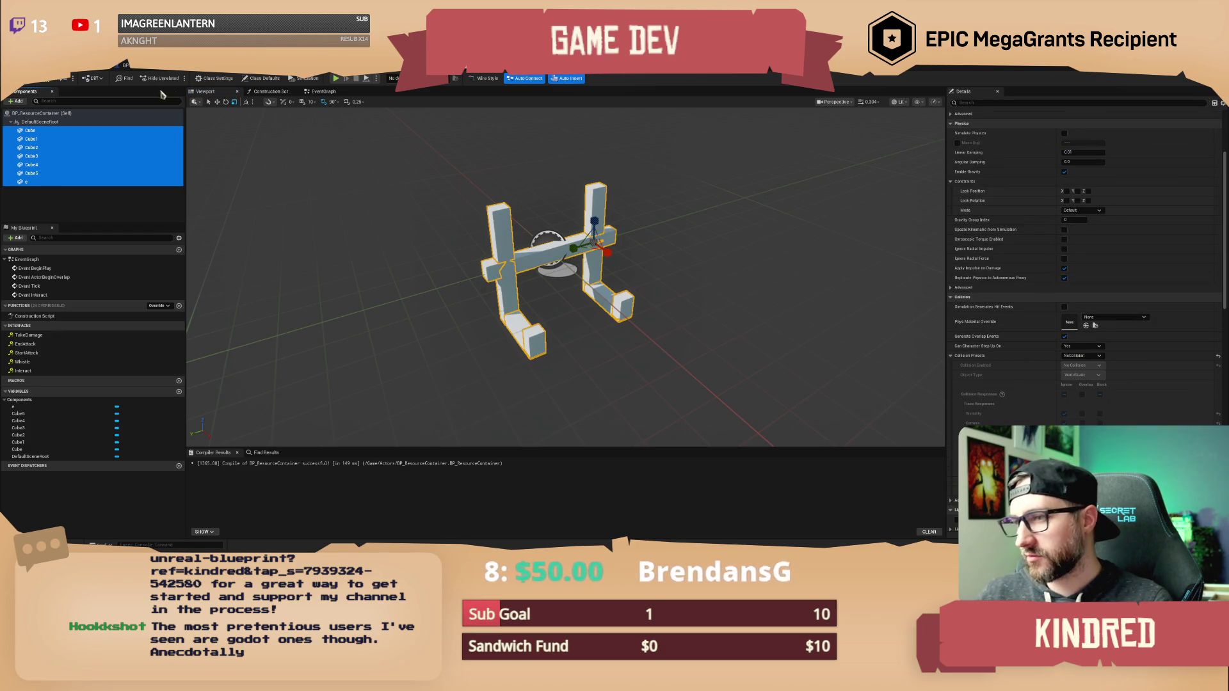
click(62, 81)
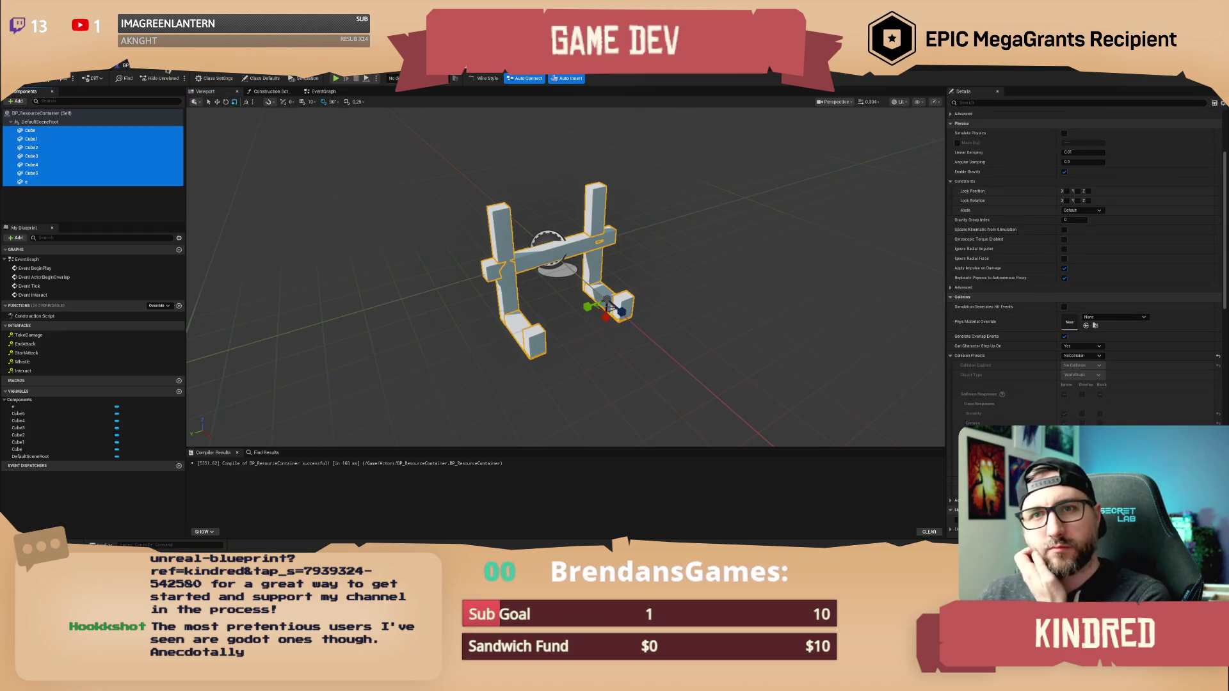
click(160, 66)
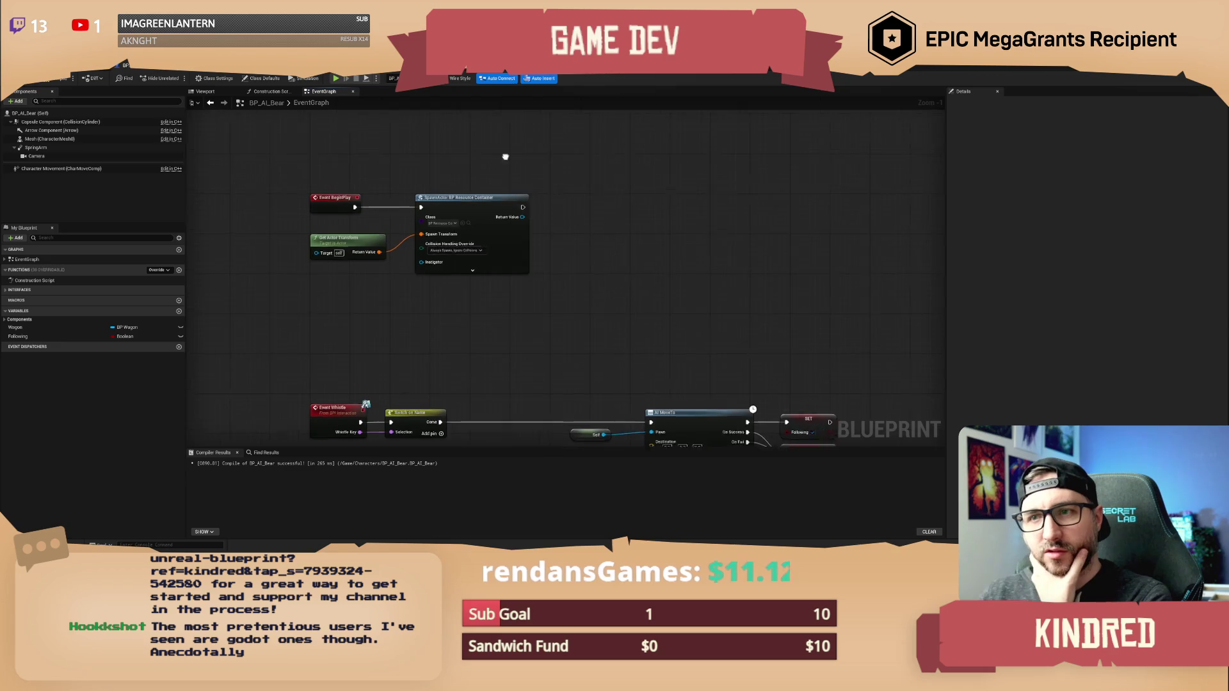
Pan the bear's event graph to review the BeginPlay, SpawnActor and Get Actor Transform chain.
drag(518, 180, 481, 190)
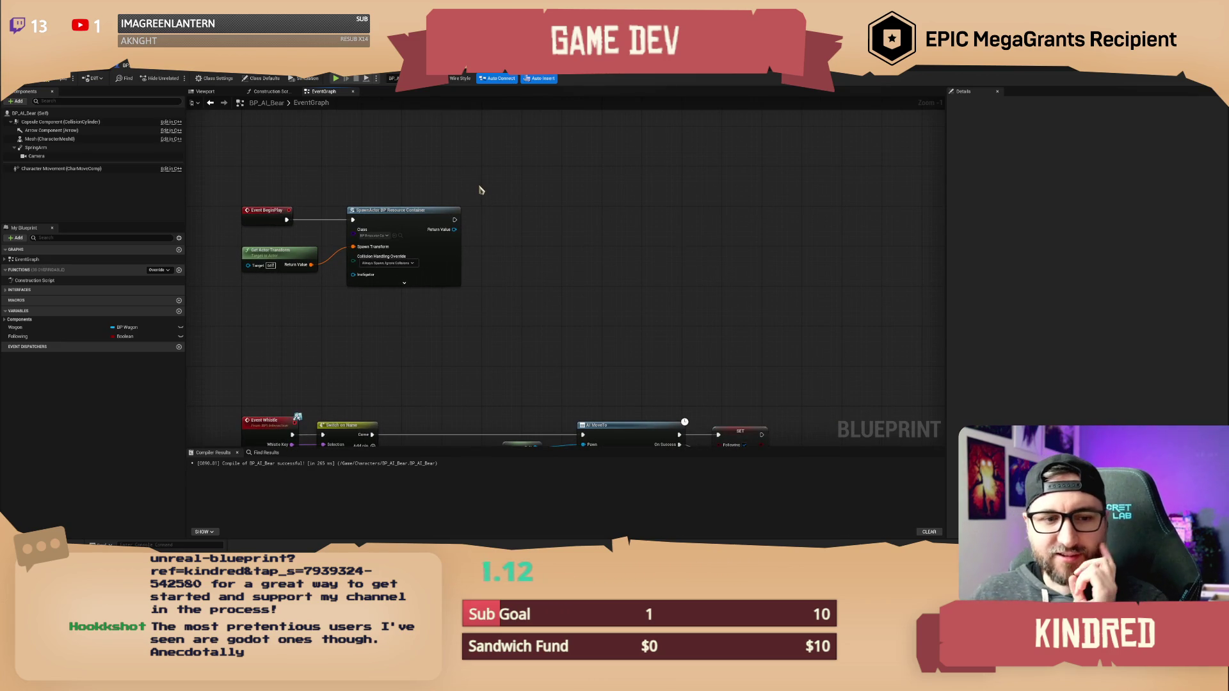
drag(481, 190, 491, 199)
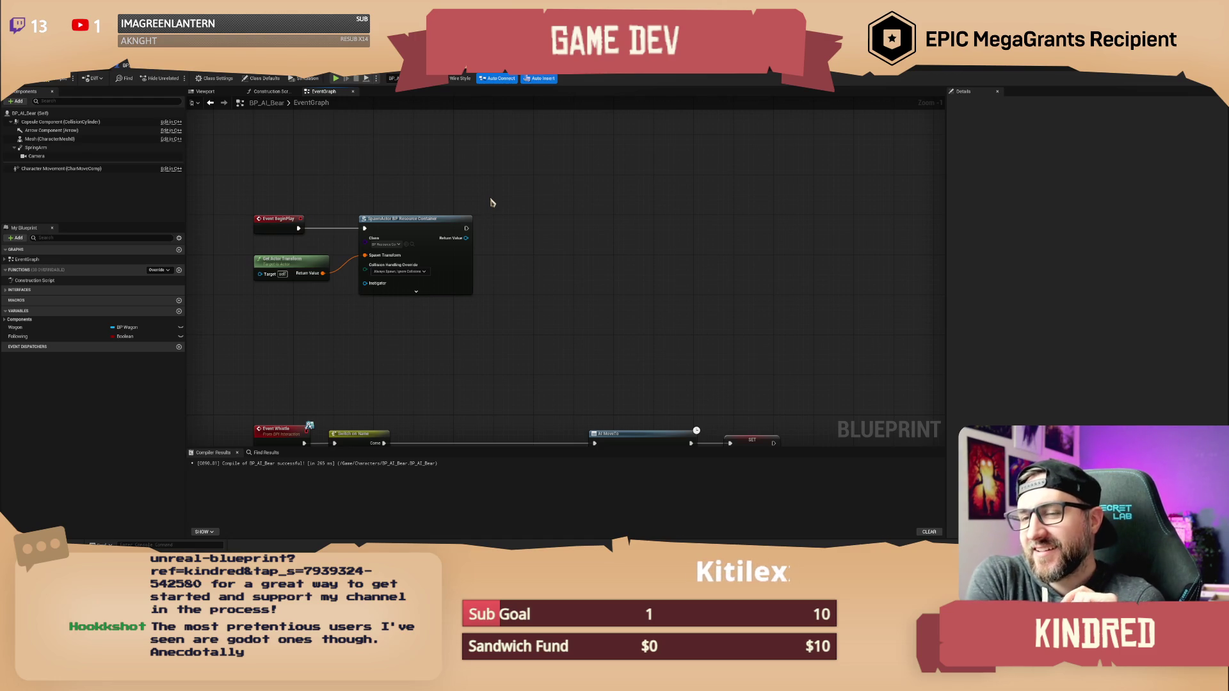
drag(491, 202, 481, 188)
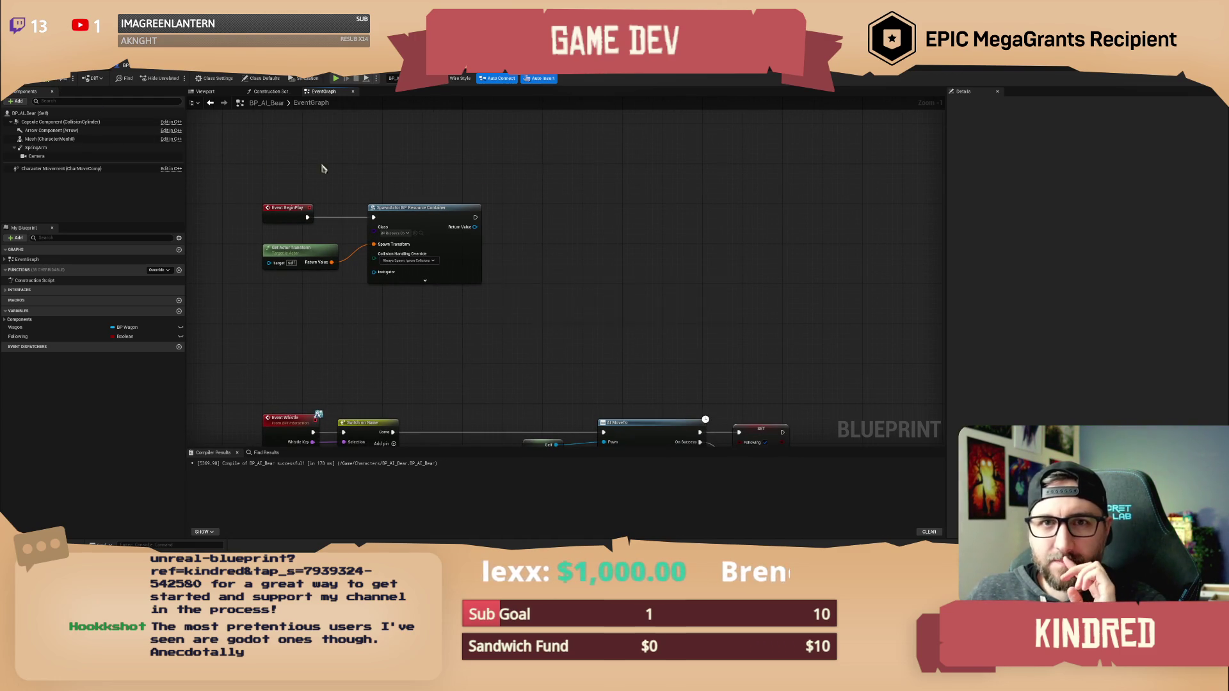
mouse_move(516, 195)
mouse_down()
mouse_move(526, 202)
mouse_move(456, 199)
mouse_up()
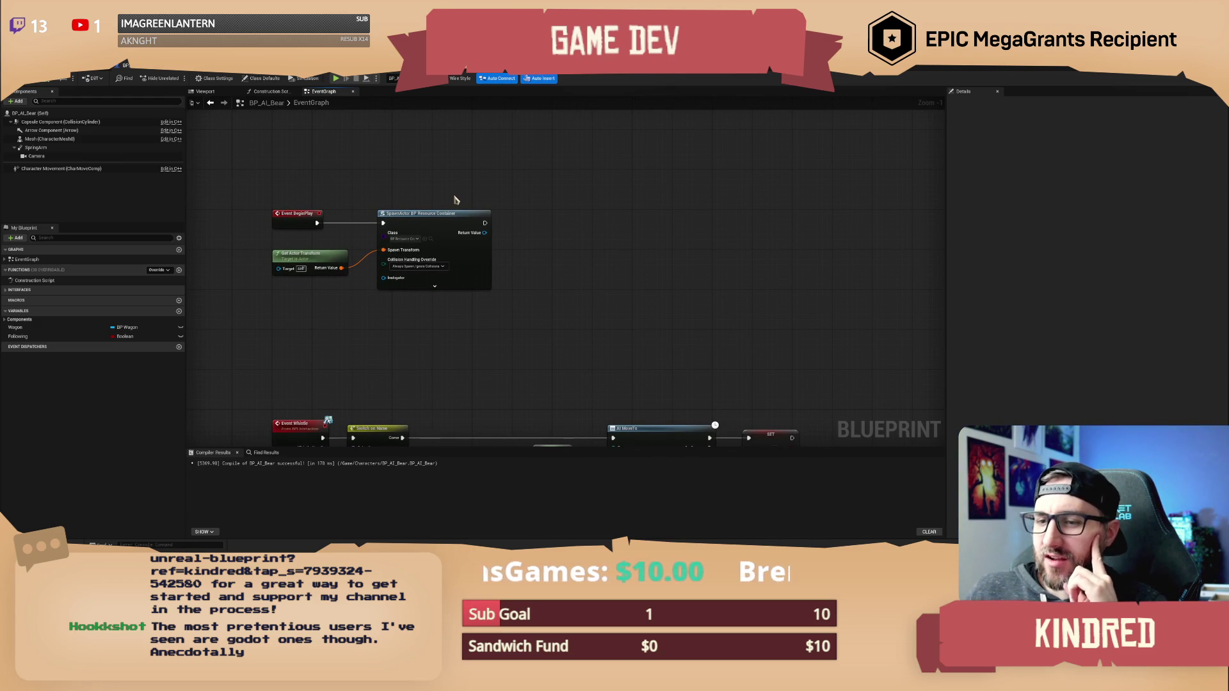
drag(458, 189, 472, 192)
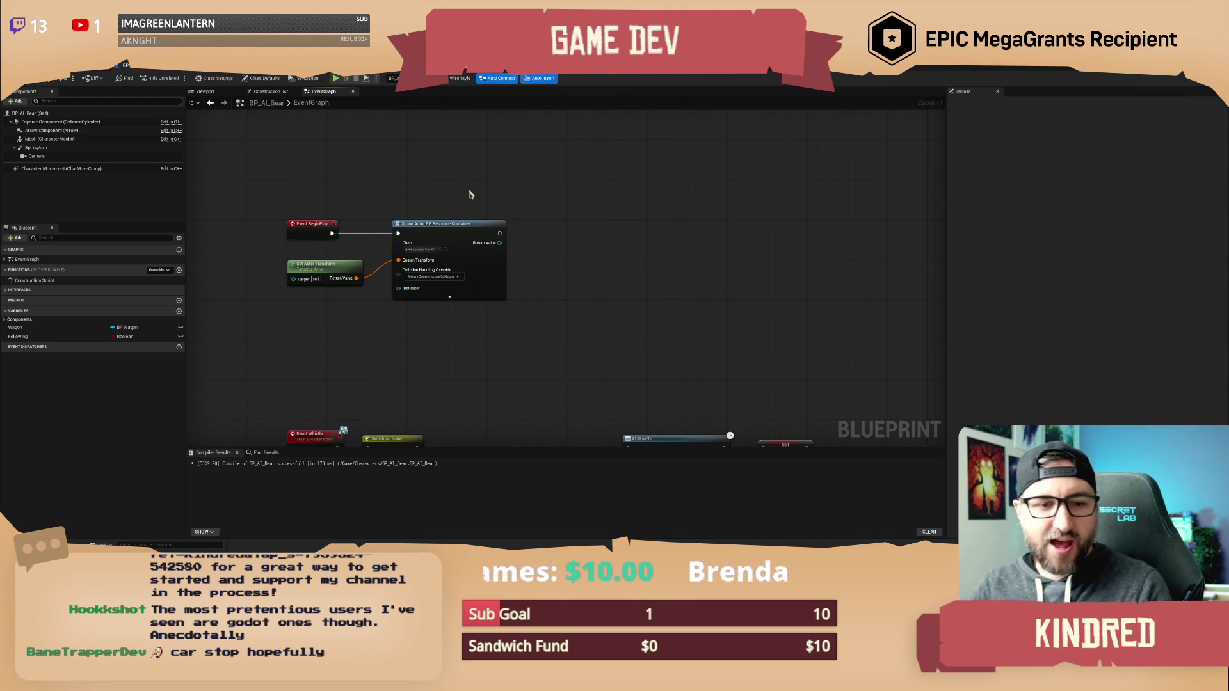
mouse_move(483, 201)
mouse_down()
mouse_move(461, 186)
mouse_move(513, 230)
mouse_up()
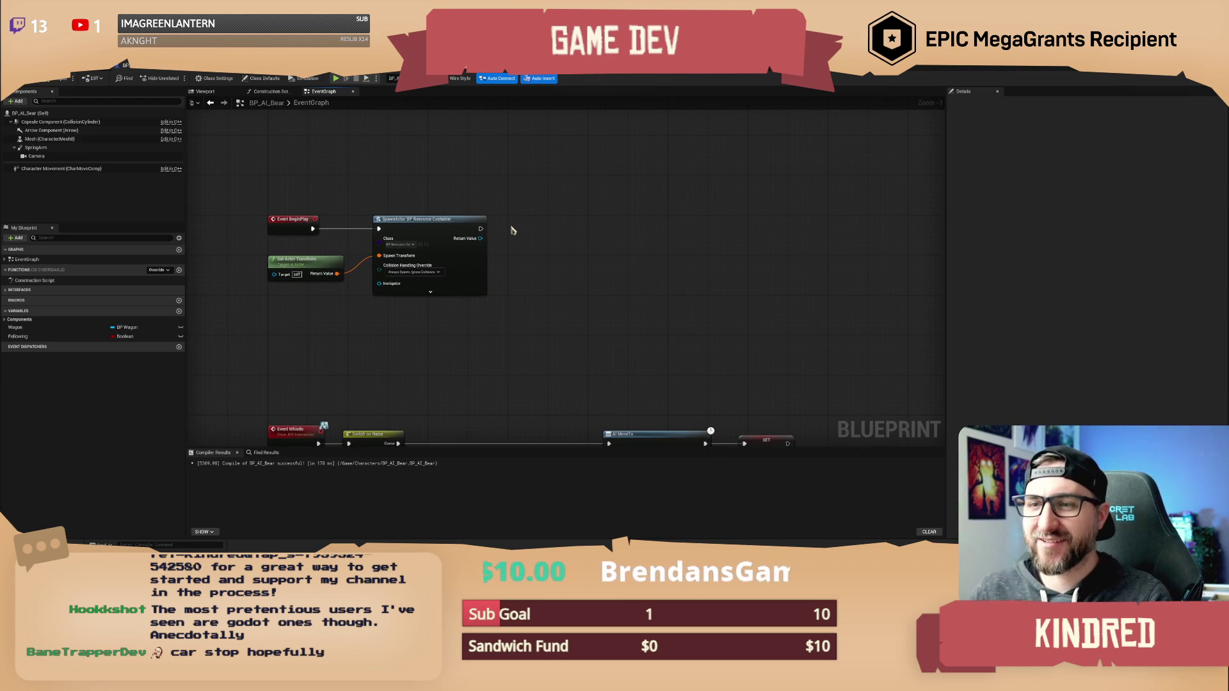
scroll(514, 230, up, 2)
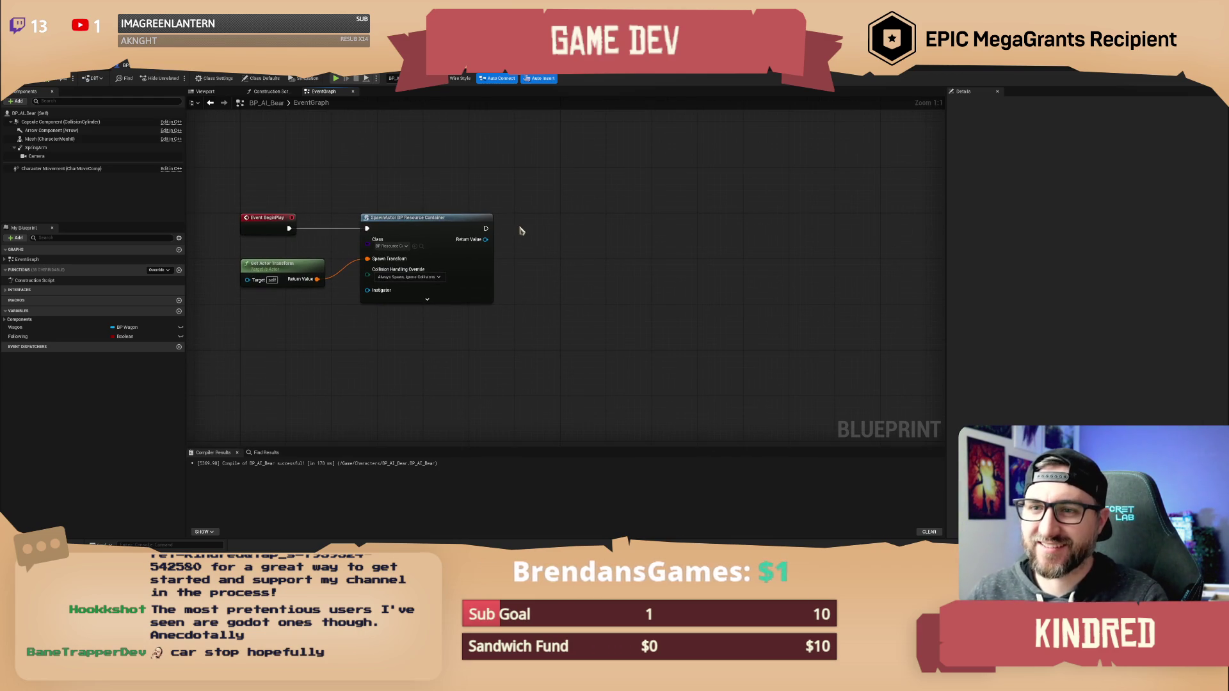
mouse_move(521, 230)
mouse_down()
mouse_move(559, 273)
mouse_move(552, 254)
mouse_move(544, 263)
mouse_up()
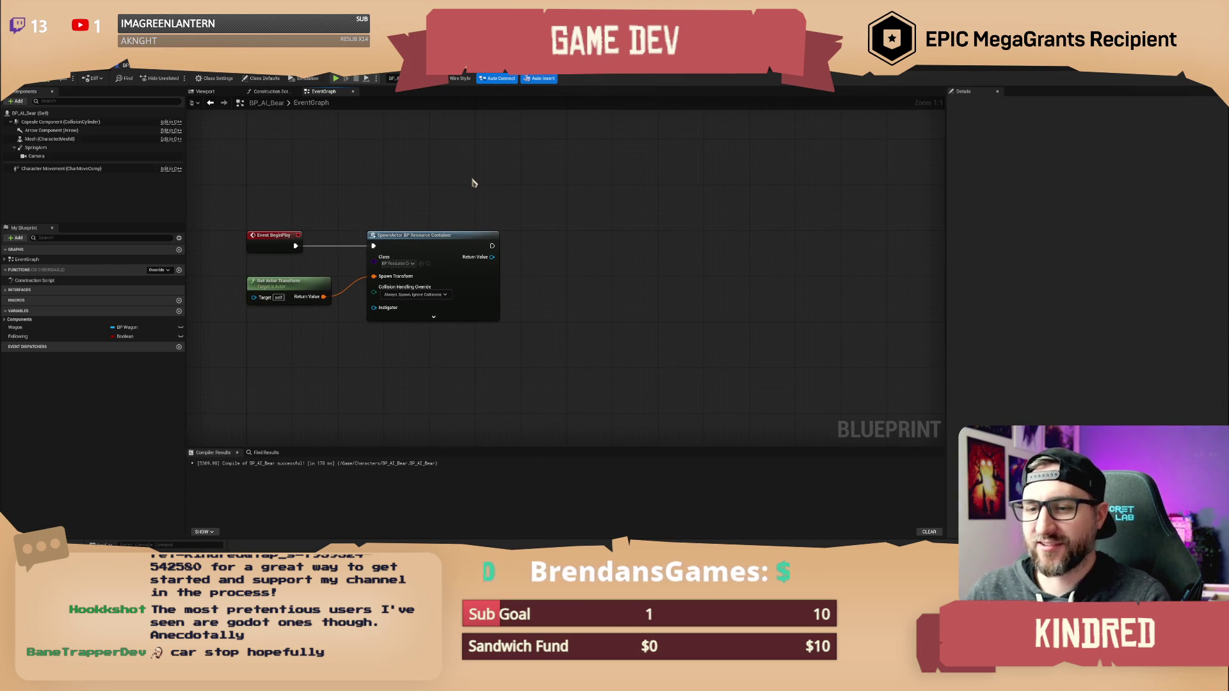
mouse_move(474, 183)
mouse_down()
mouse_move(544, 192)
mouse_move(519, 184)
mouse_up()
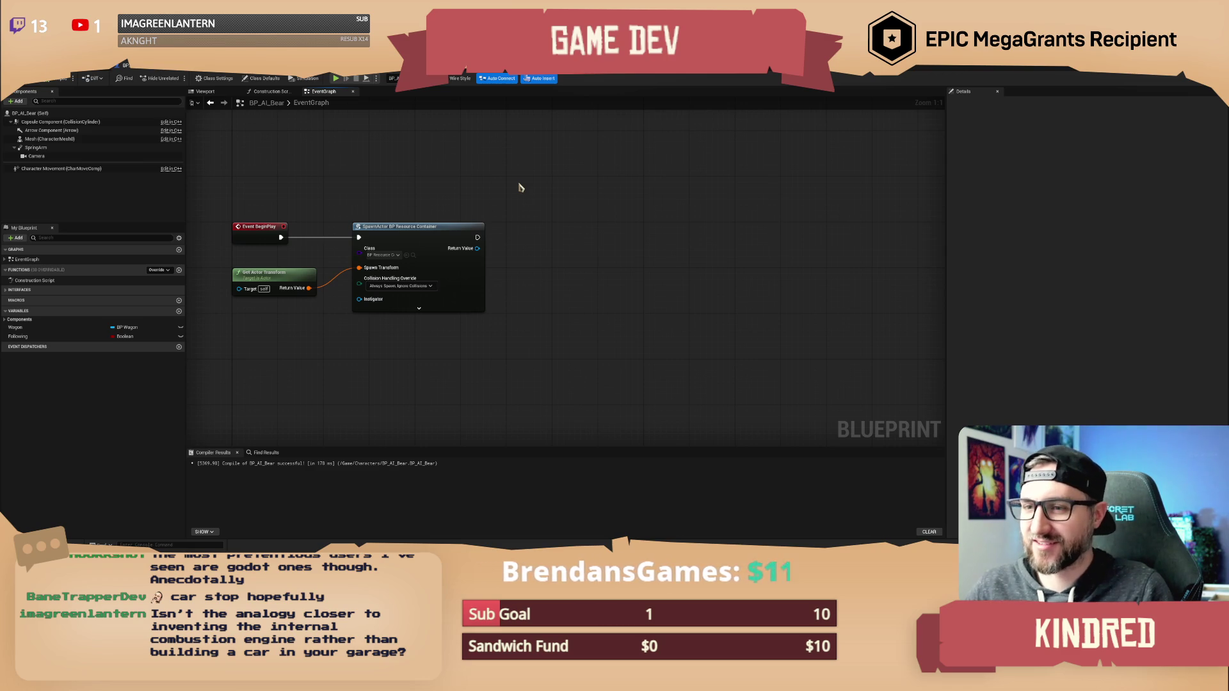
right_click(472, 246)
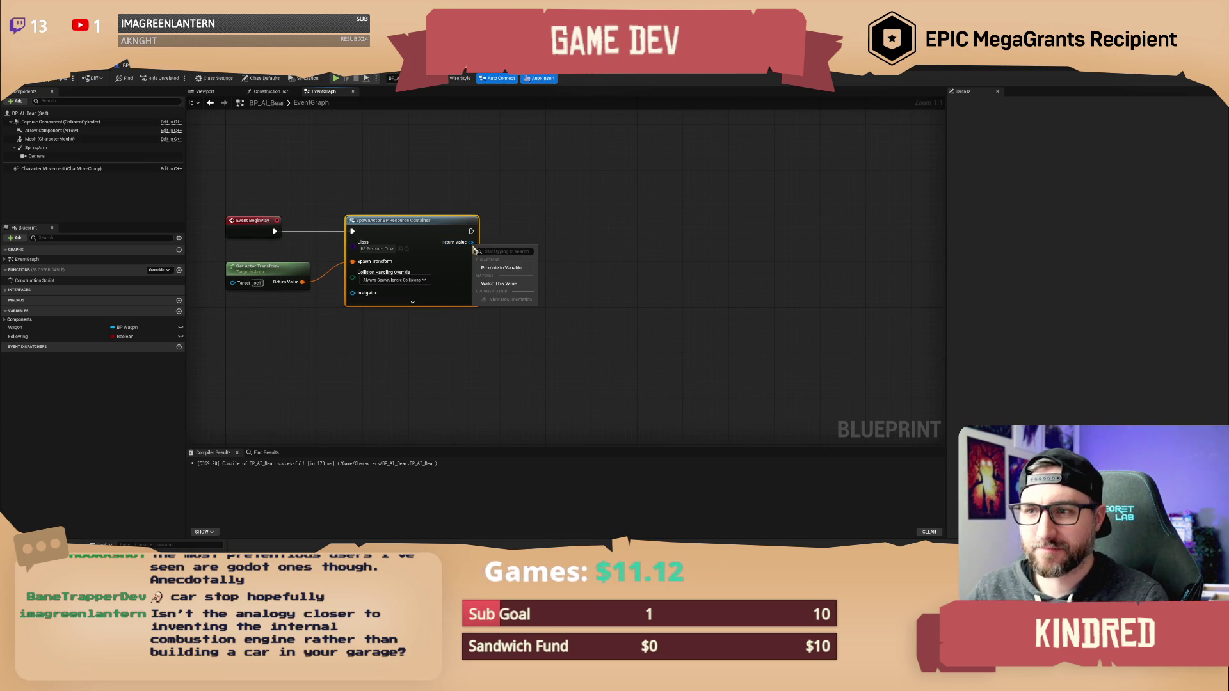
click(508, 275)
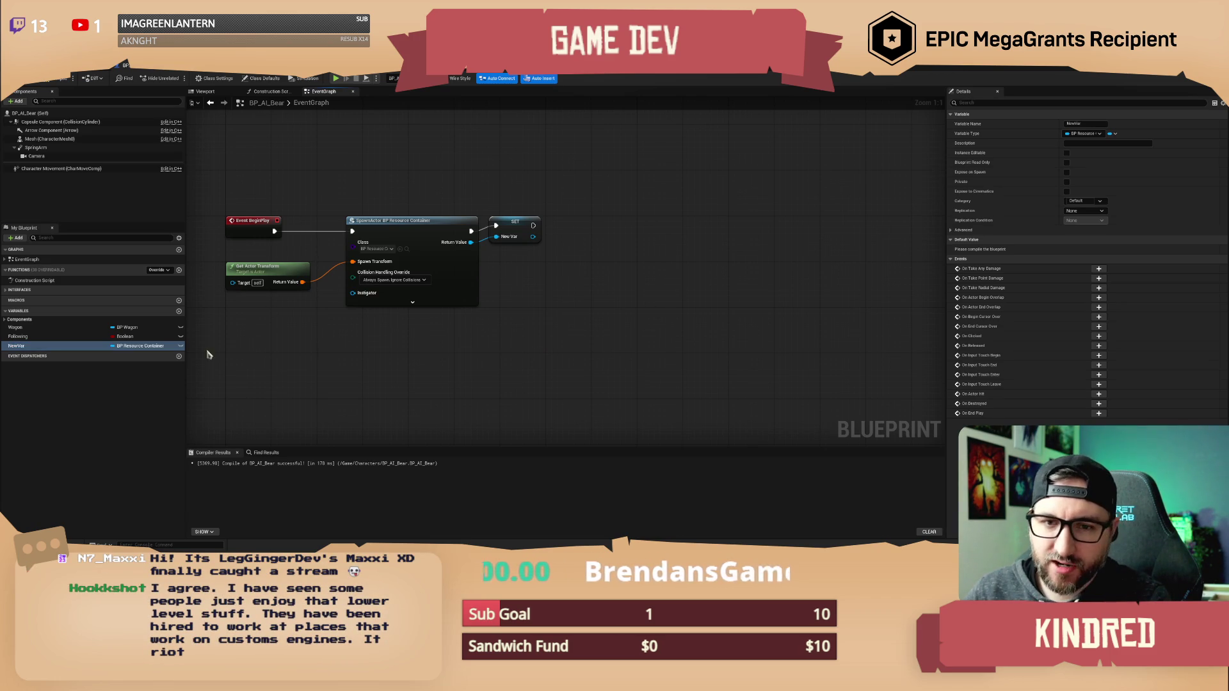
click(32, 347)
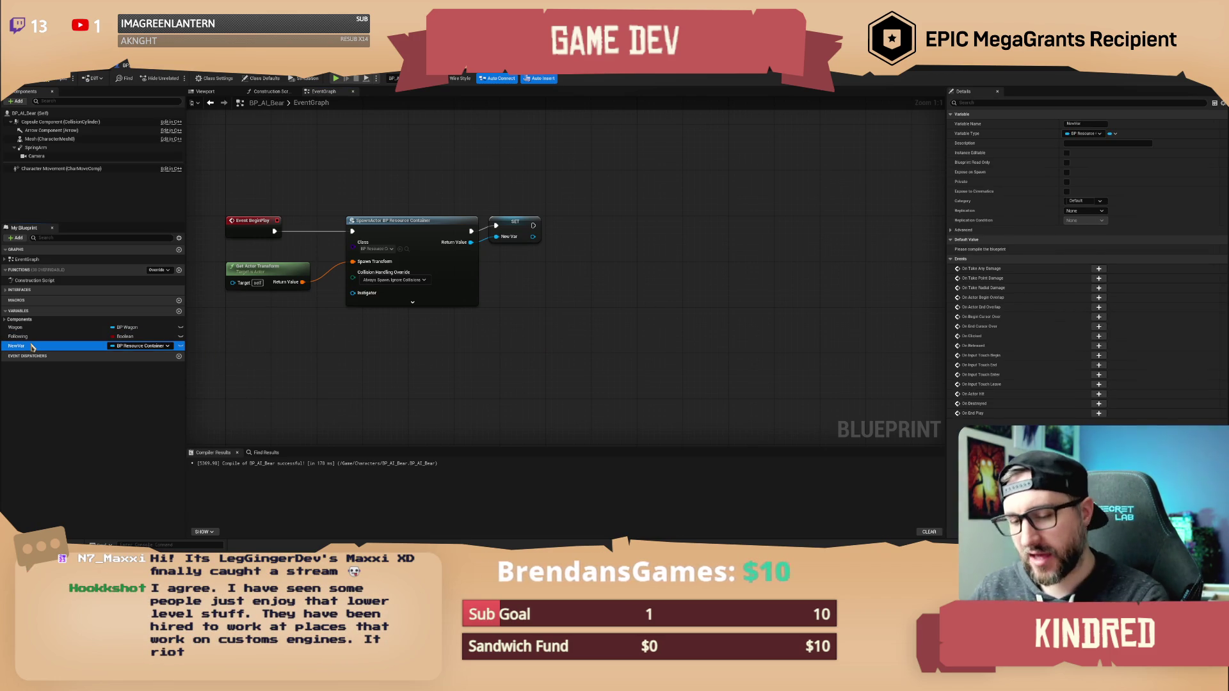
key(Delete)
click(515, 230)
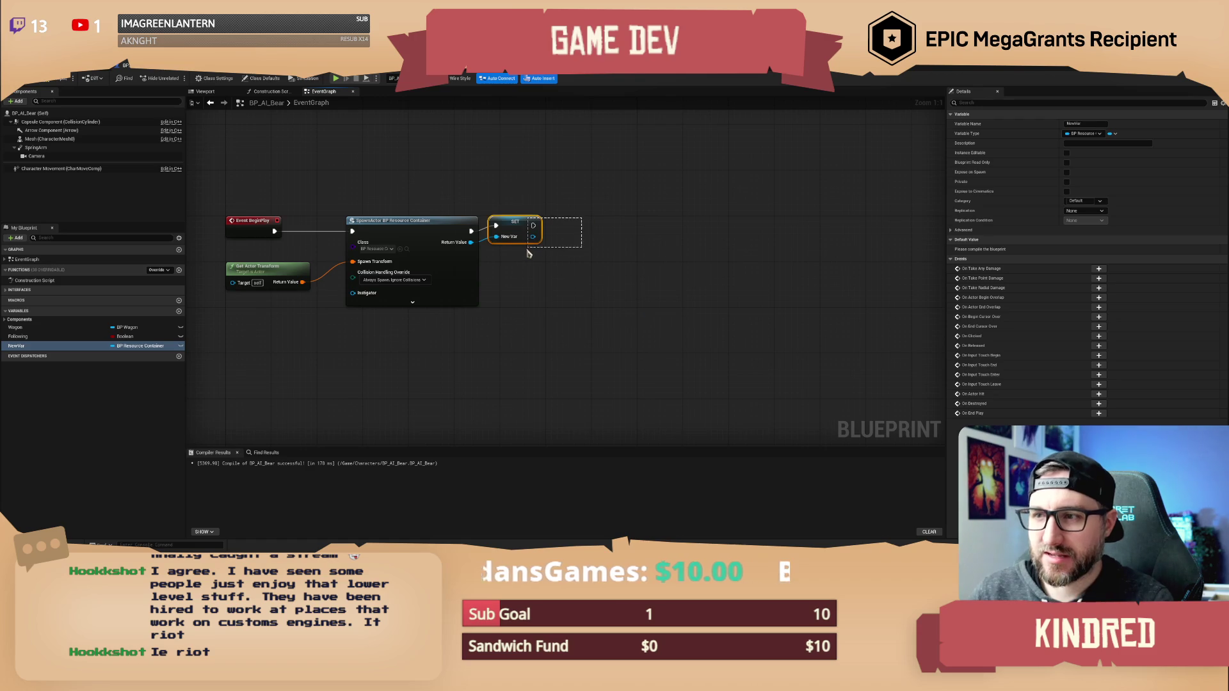
key(Delete)
click(32, 347)
key(Delete)
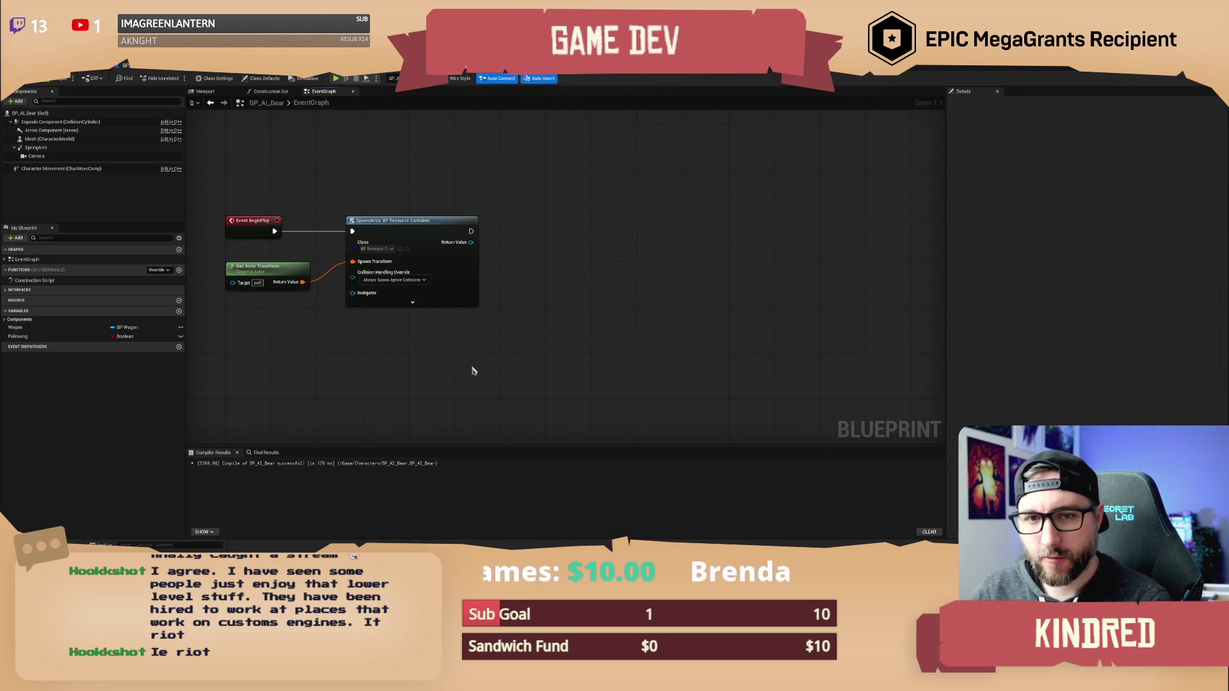
click(60, 82)
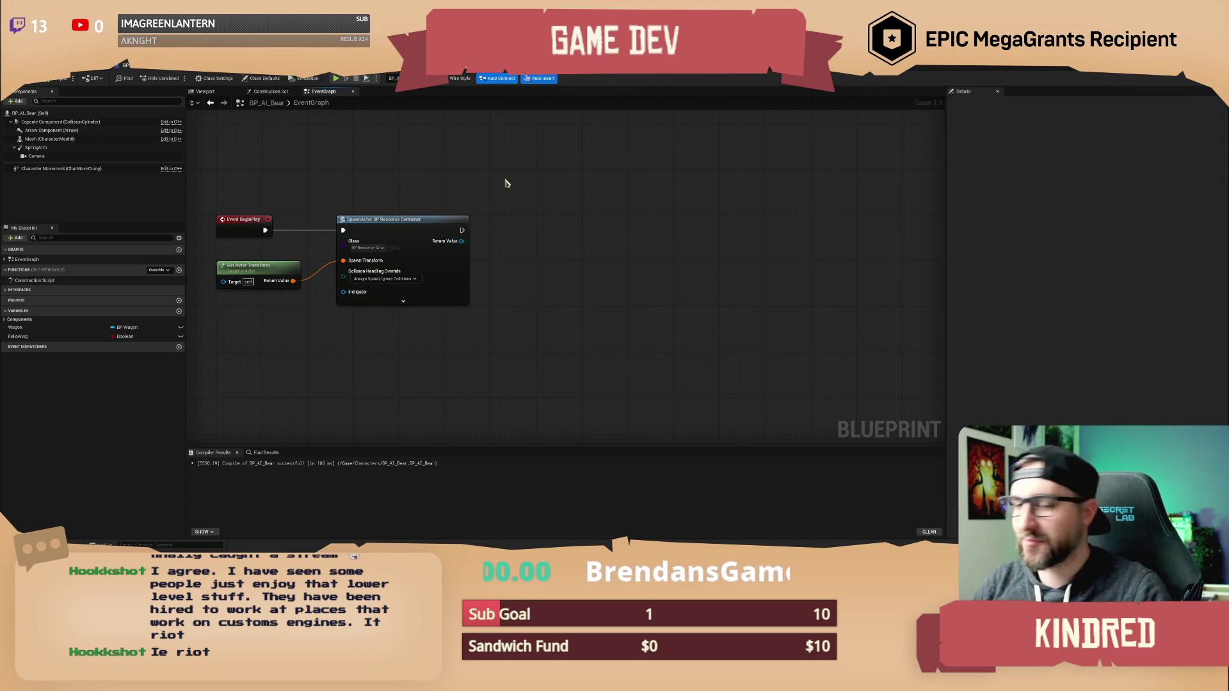
Pan the event graph around the spawn nodes and close the actions list without adding anything.
mouse_move(463, 156)
mouse_down()
mouse_move(508, 170)
mouse_move(496, 172)
mouse_up()
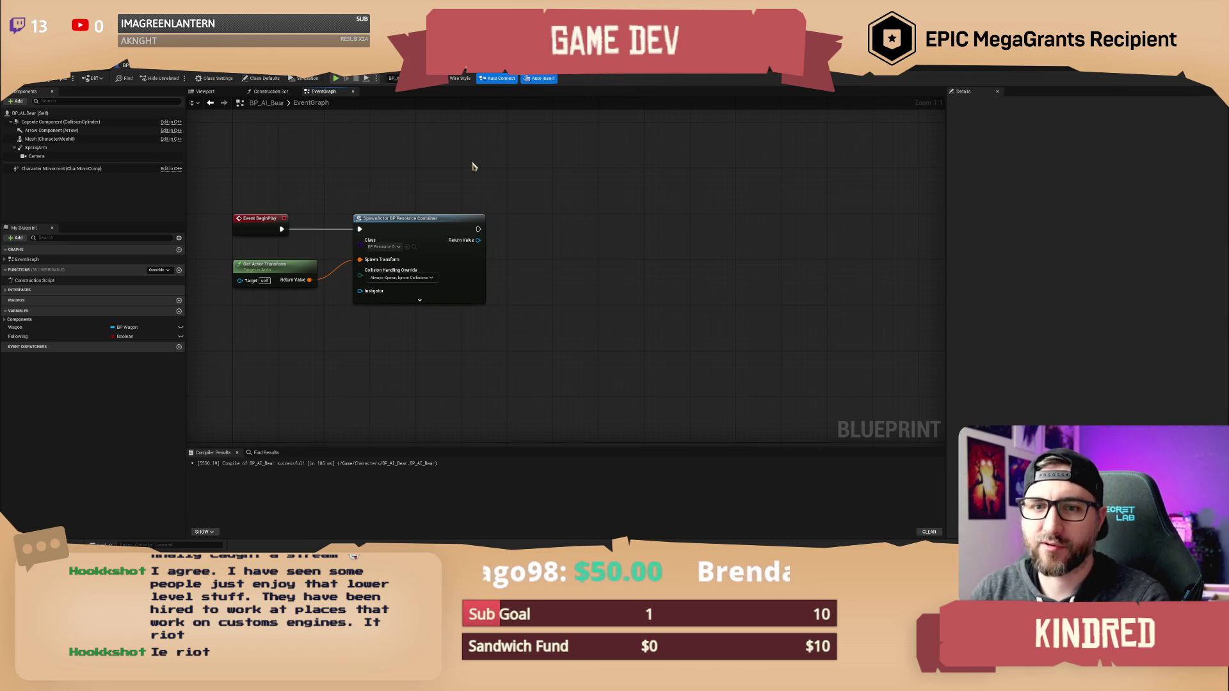
drag(478, 167, 468, 176)
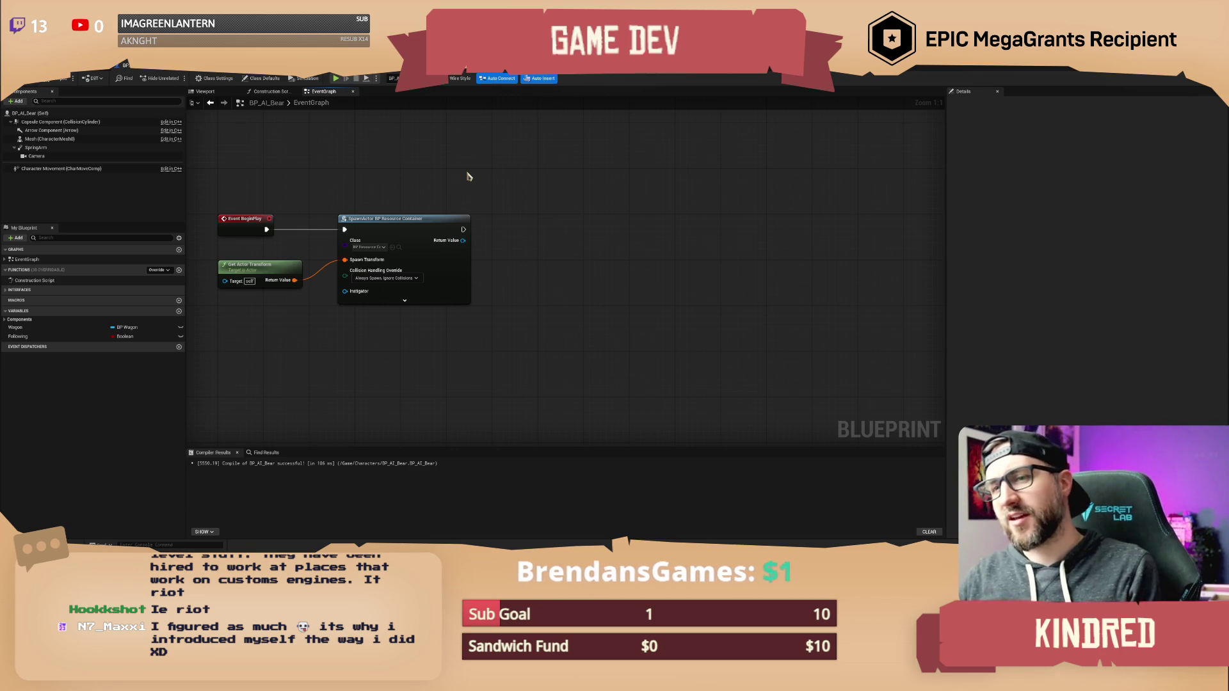
drag(467, 170, 475, 163)
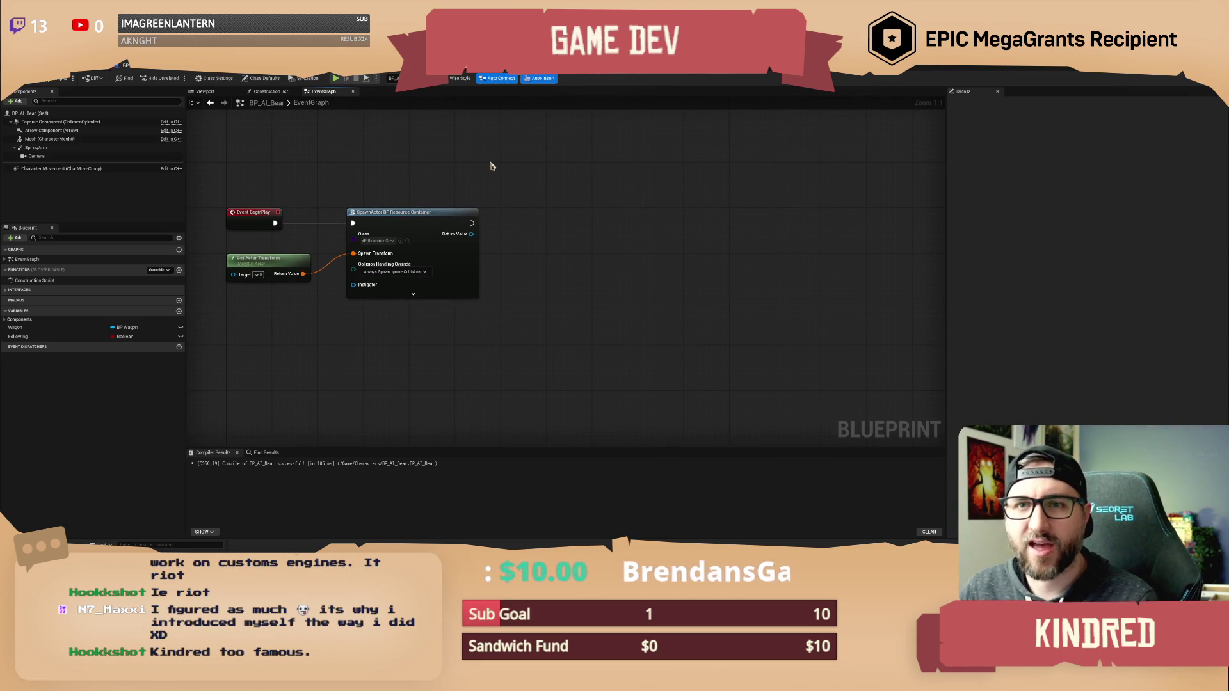
drag(499, 190, 485, 184)
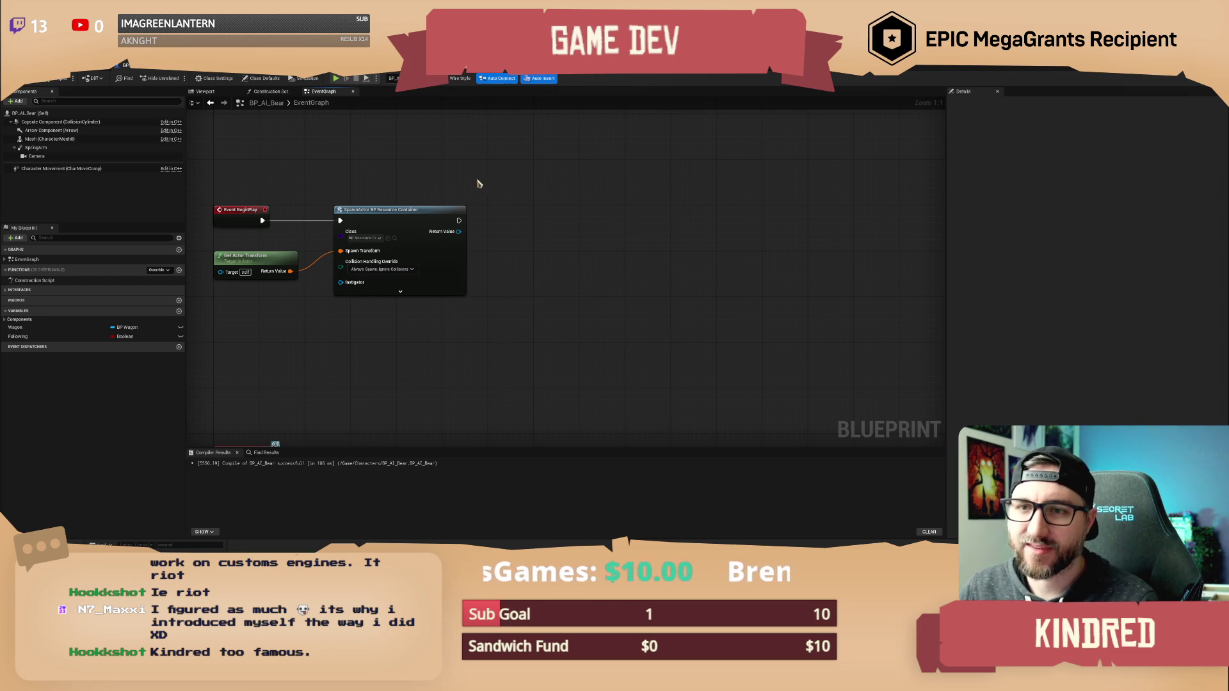
mouse_move(472, 174)
mouse_down()
mouse_move(485, 181)
mouse_move(493, 162)
mouse_move(502, 178)
mouse_move(586, 194)
mouse_up()
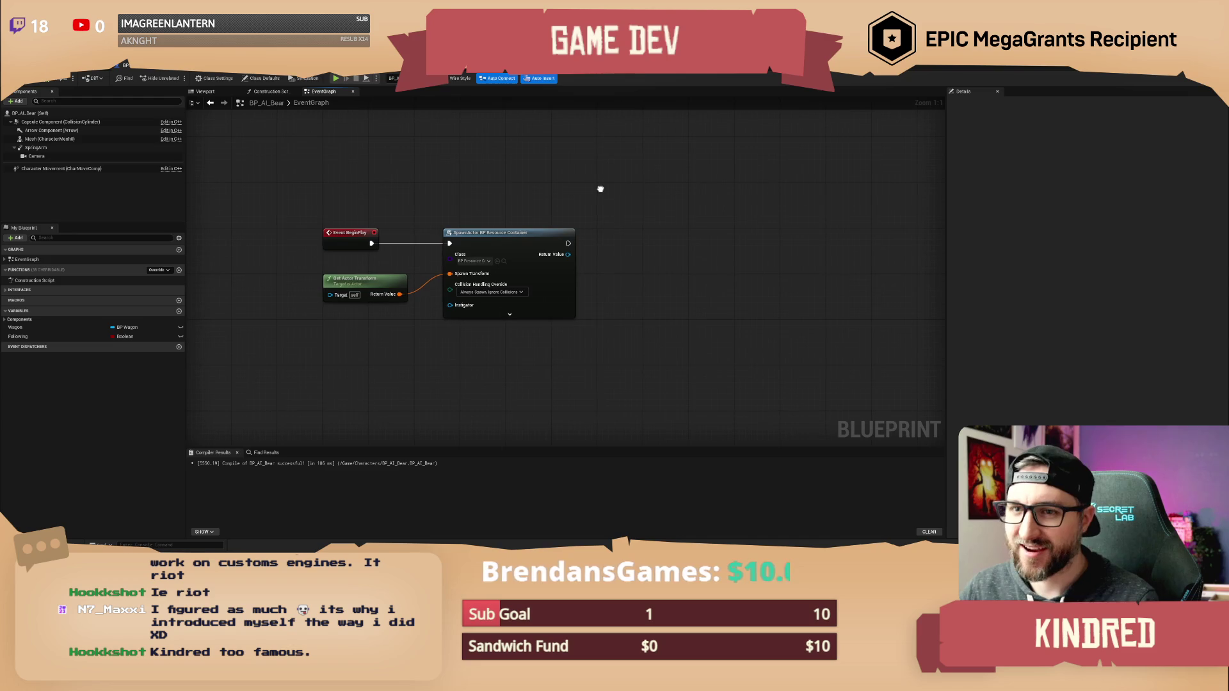
drag(598, 190, 591, 187)
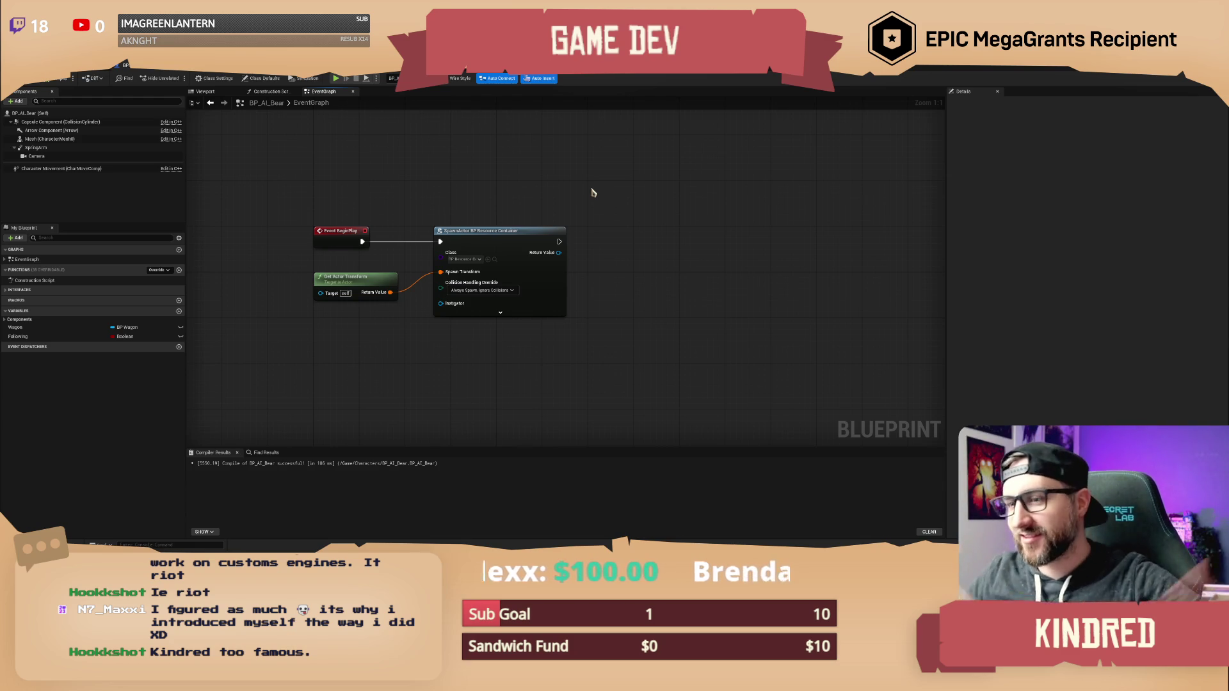
drag(592, 178, 516, 184)
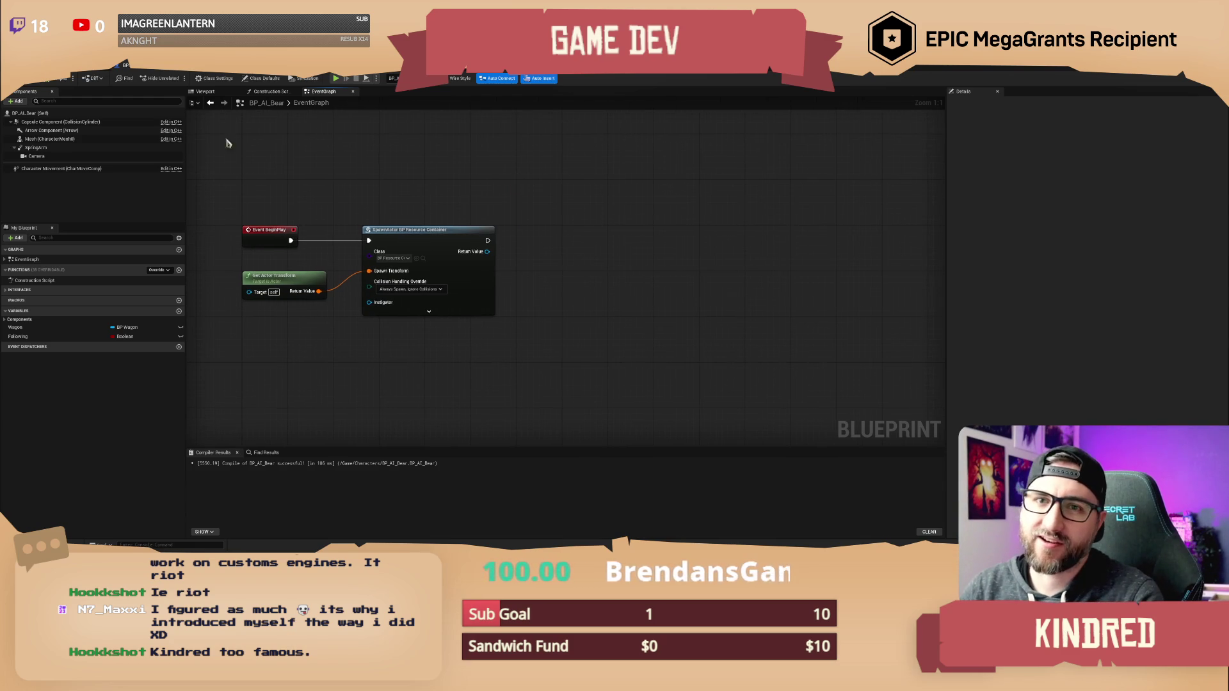
mouse_move(510, 274)
mouse_down()
mouse_move(497, 274)
mouse_move(546, 254)
mouse_up()
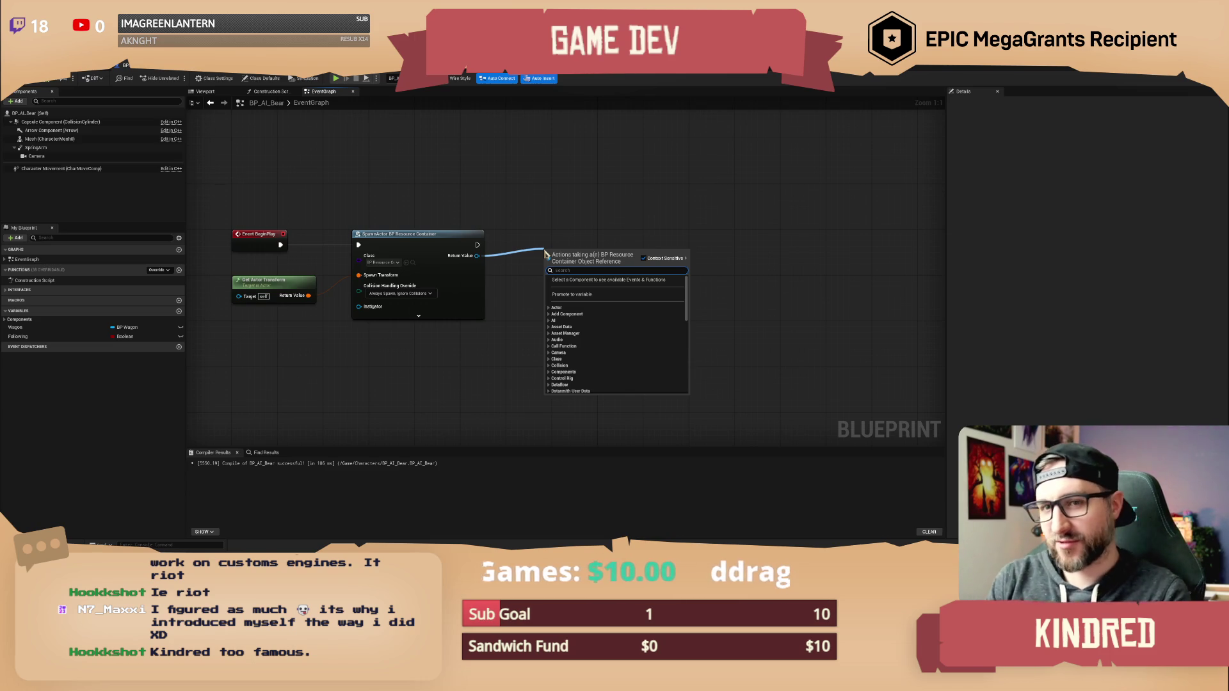
click(536, 235)
drag(534, 232, 530, 228)
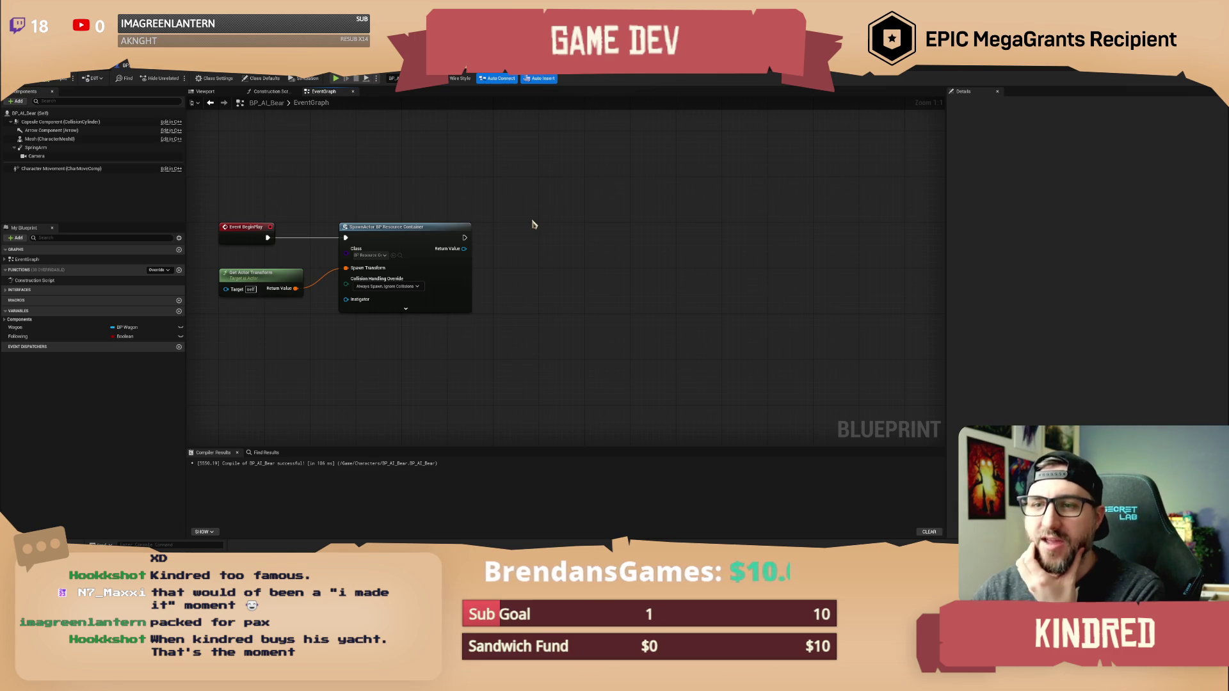
drag(532, 221, 544, 231)
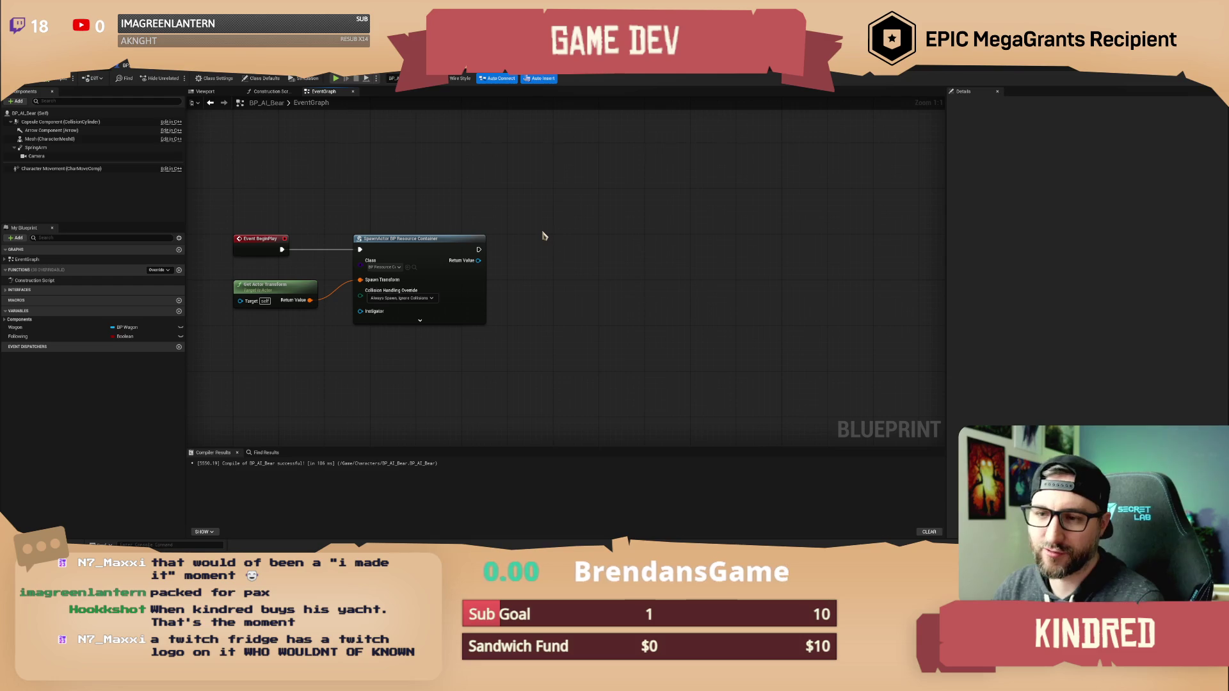
mouse_move(557, 247)
mouse_down()
mouse_move(461, 217)
mouse_move(505, 217)
mouse_move(430, 239)
mouse_move(471, 261)
mouse_move(521, 247)
mouse_up()
Add an Attach Actor To Component node for the spawned container, parented to the bear's Mesh.
text(attach)
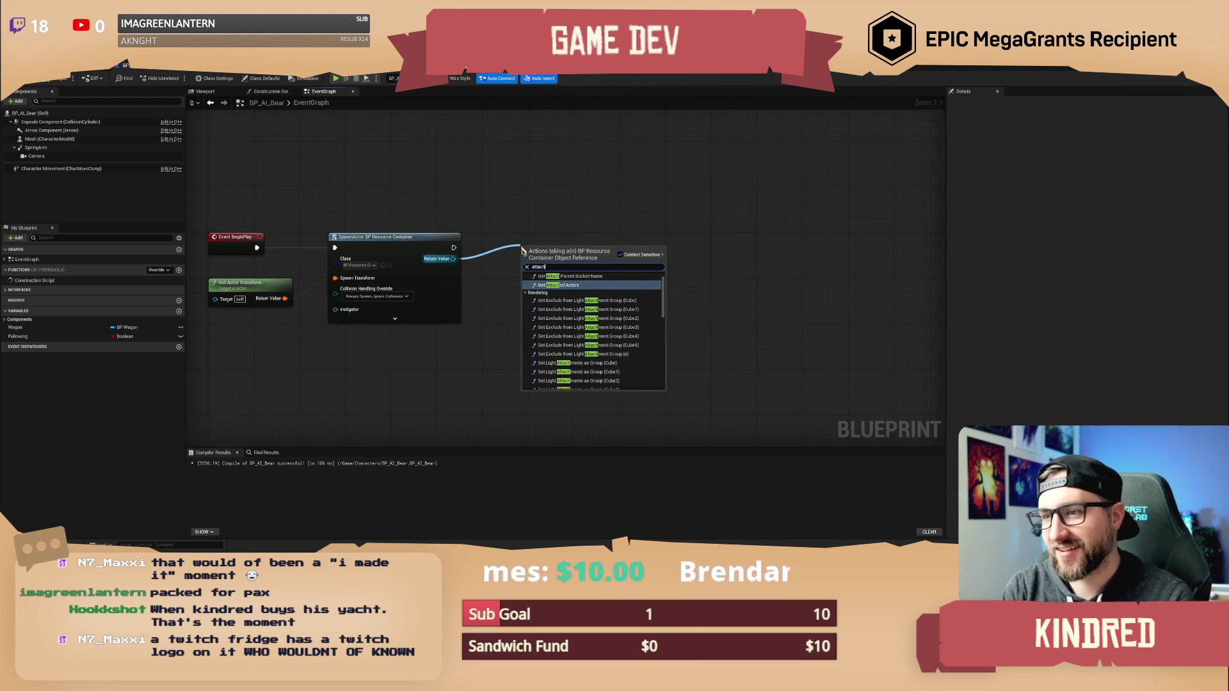
key(Return)
click(581, 280)
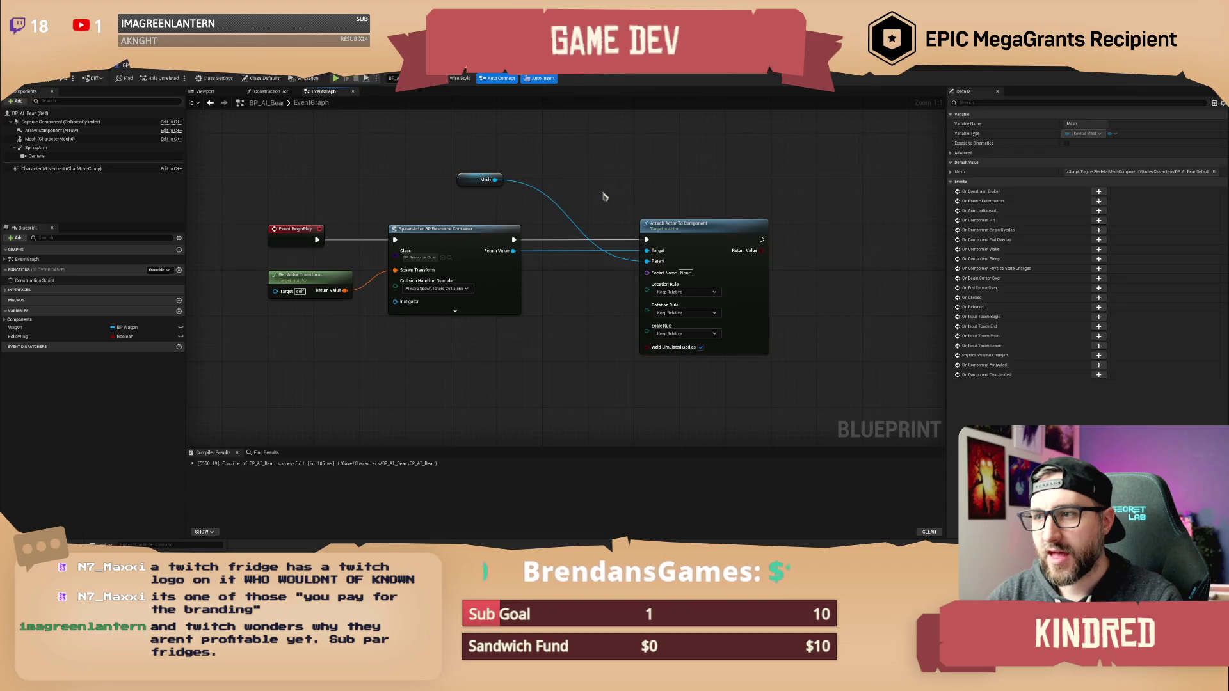
click(587, 198)
mouse_move(587, 198)
mouse_down()
mouse_move(444, 169)
mouse_move(512, 172)
mouse_up()
Check the bear's Mesh in the Viewport and the resource container blueprint, then return to the event graph.
click(50, 139)
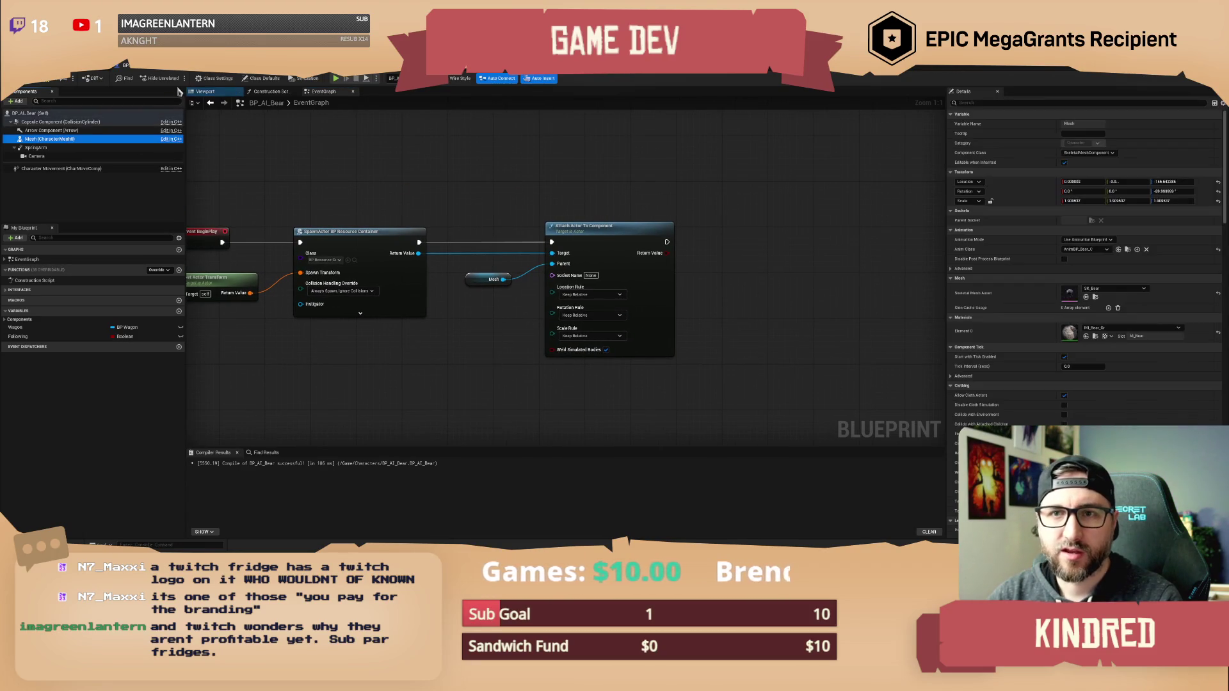
click(205, 92)
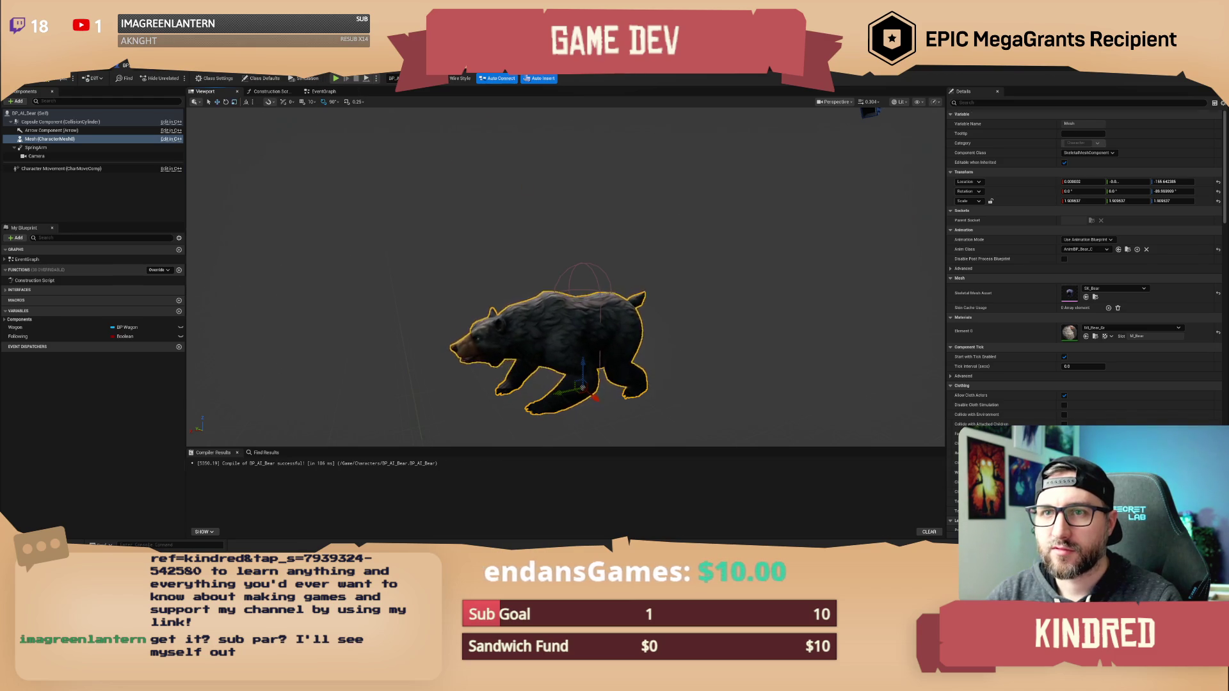
key(ctrl+Tab)
key(ctrl+Tab)
key(ctrl+Tab)
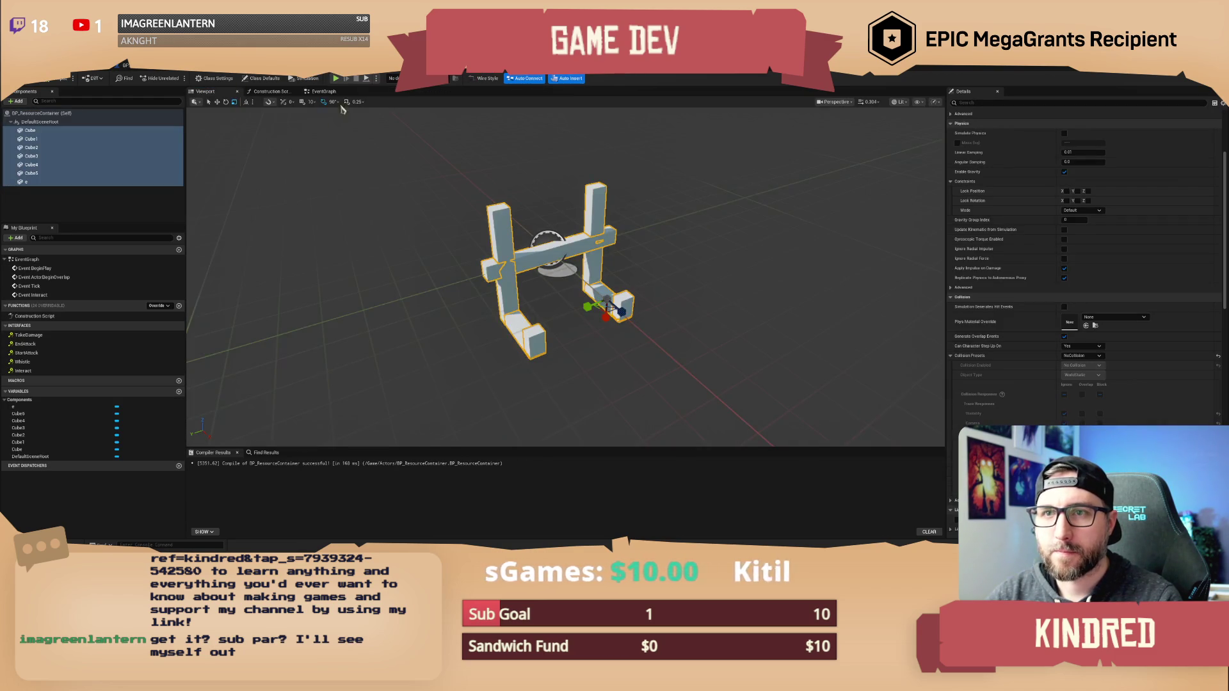
click(330, 94)
key(ctrl+Tab)
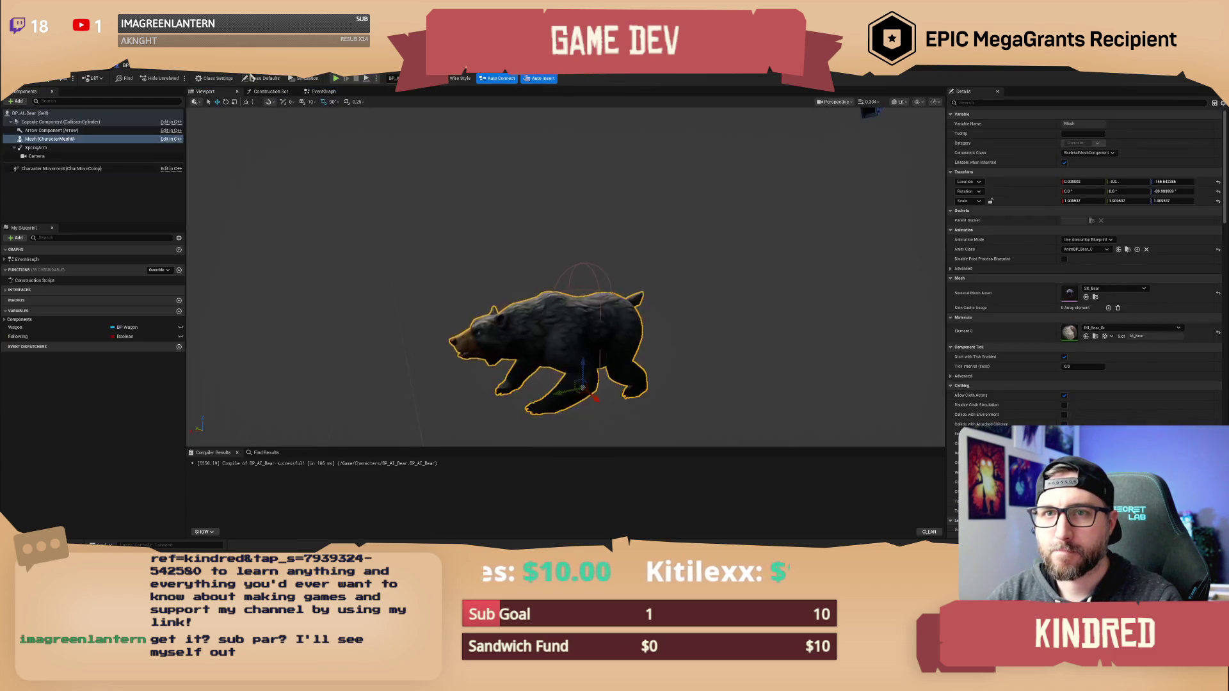
click(323, 92)
scroll(477, 224, down, 2)
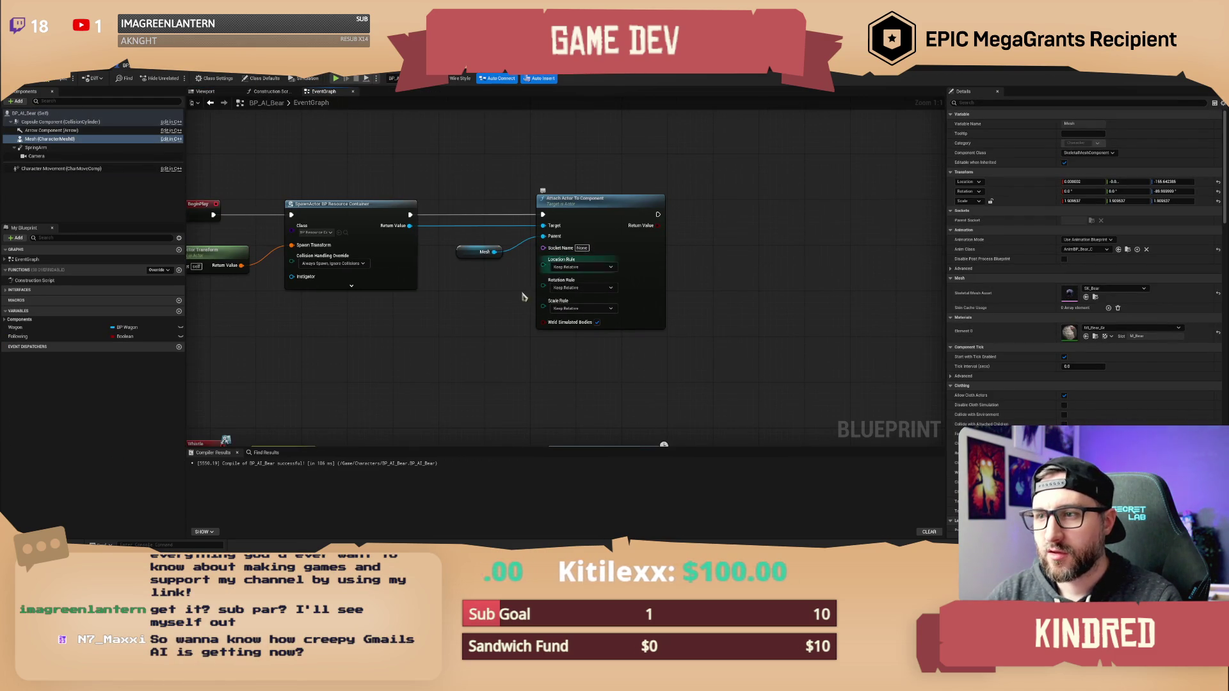
Pan across the BeginPlay and attach nodes and compile the bear blueprint.
drag(479, 347, 467, 318)
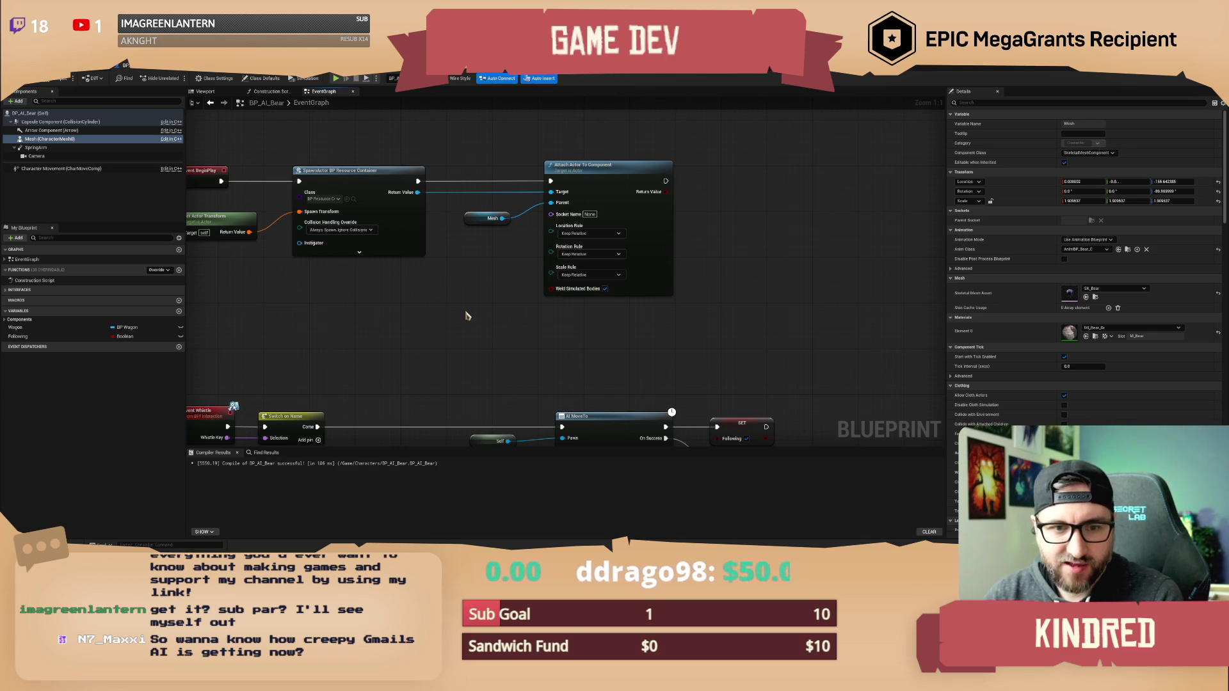
drag(465, 316, 515, 342)
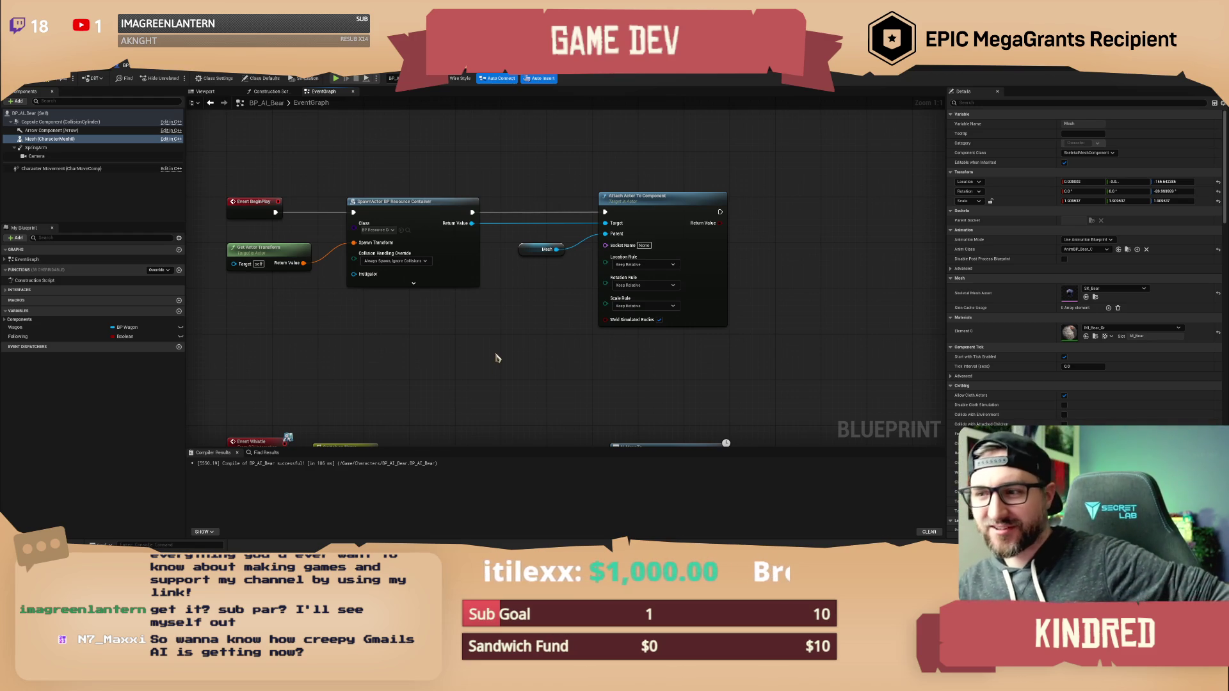
drag(494, 357, 488, 332)
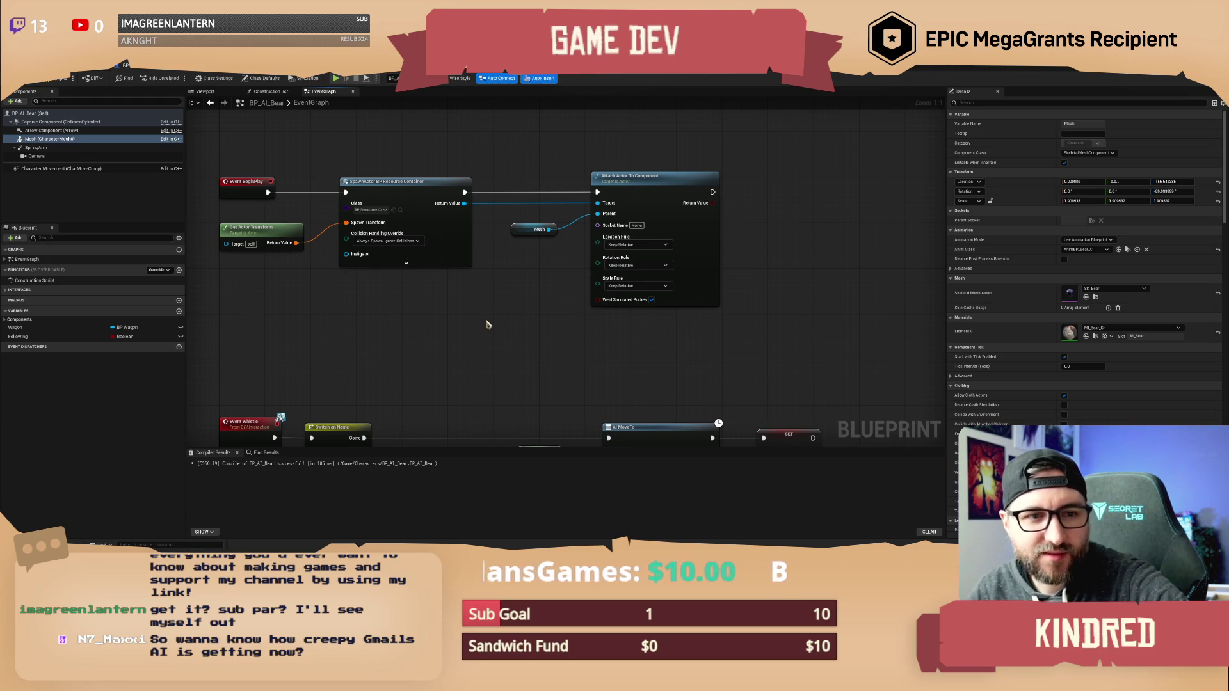
mouse_move(493, 315)
mouse_down()
mouse_move(466, 324)
mouse_move(457, 313)
mouse_move(530, 312)
mouse_up()
drag(551, 176, 522, 167)
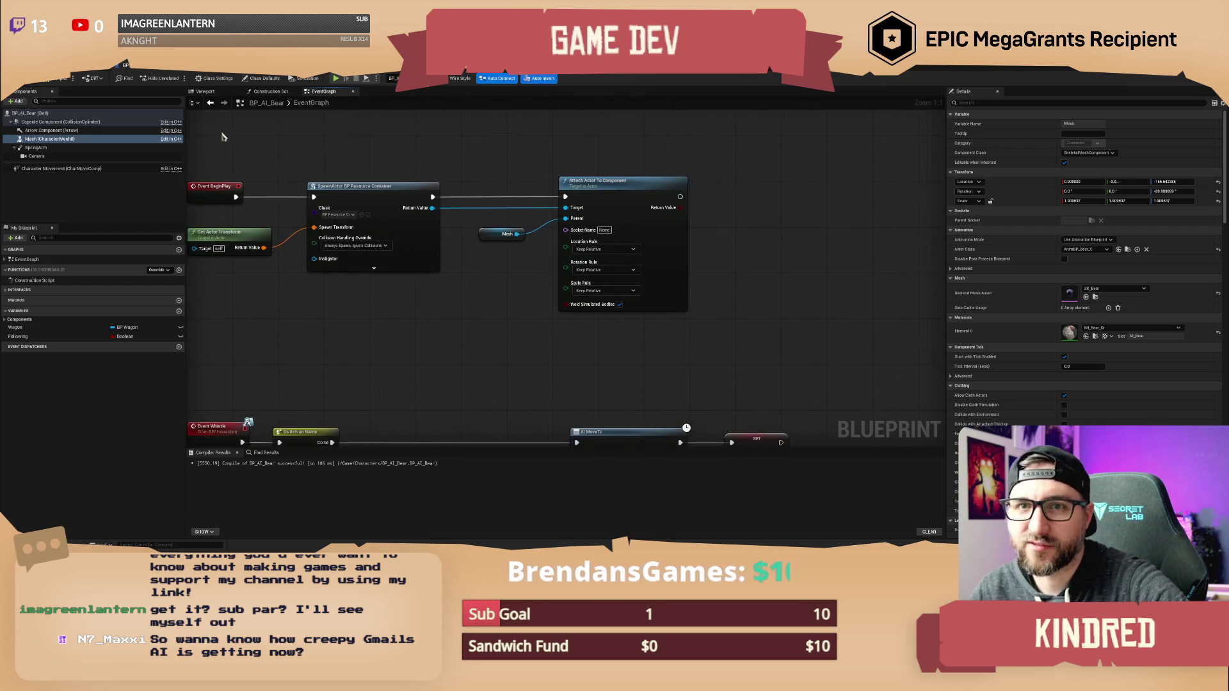
click(55, 79)
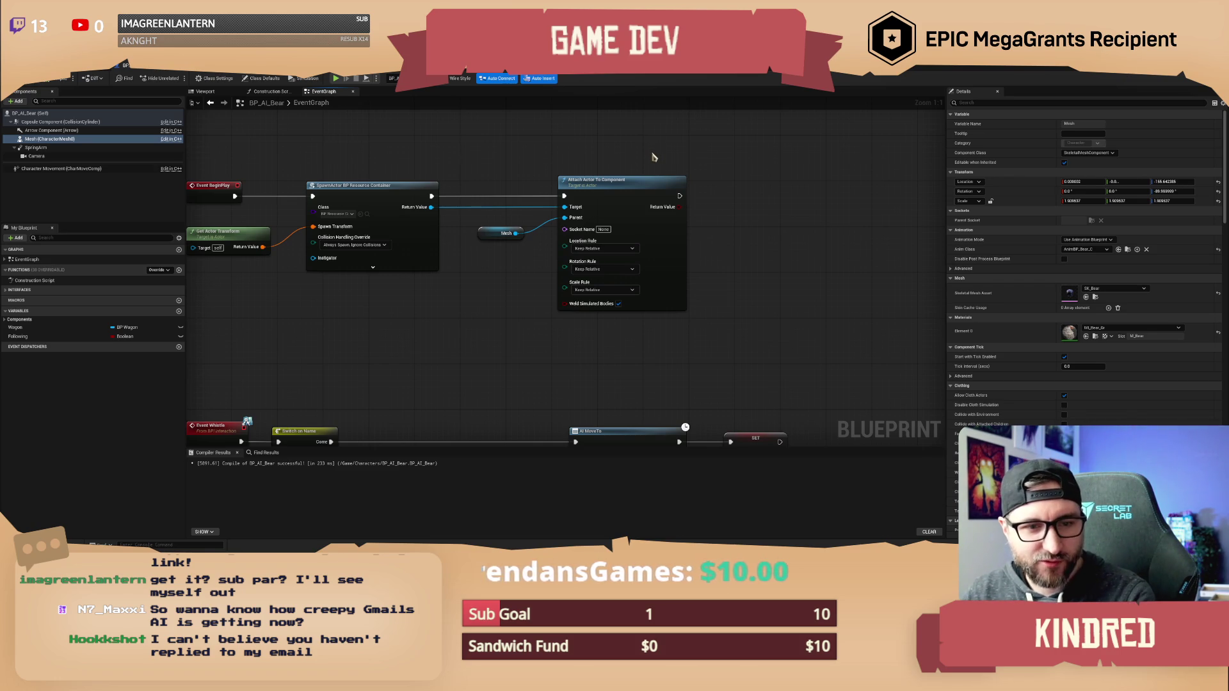
Pan the graph to bring the attach node's rule settings into view.
mouse_move(707, 164)
mouse_down()
mouse_move(639, 173)
mouse_move(667, 189)
mouse_move(756, 191)
mouse_up()
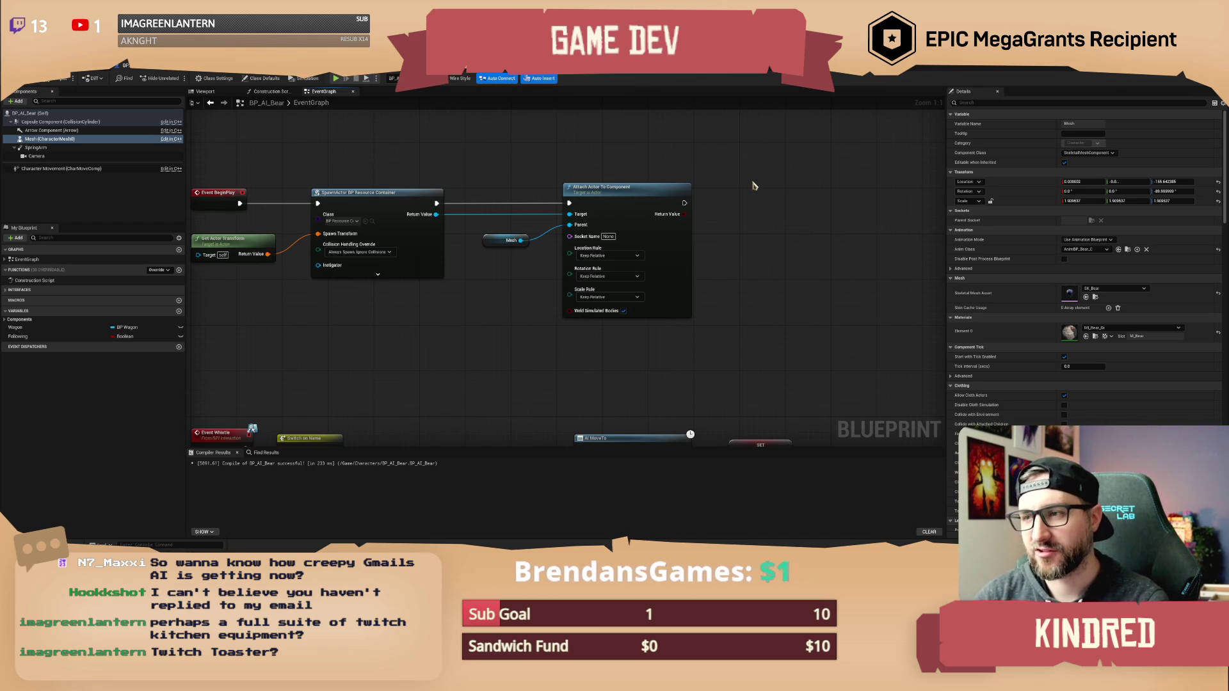
mouse_move(753, 186)
mouse_down()
mouse_move(674, 173)
mouse_move(653, 194)
mouse_move(608, 194)
mouse_move(607, 218)
mouse_move(661, 217)
mouse_up()
drag(438, 160, 469, 170)
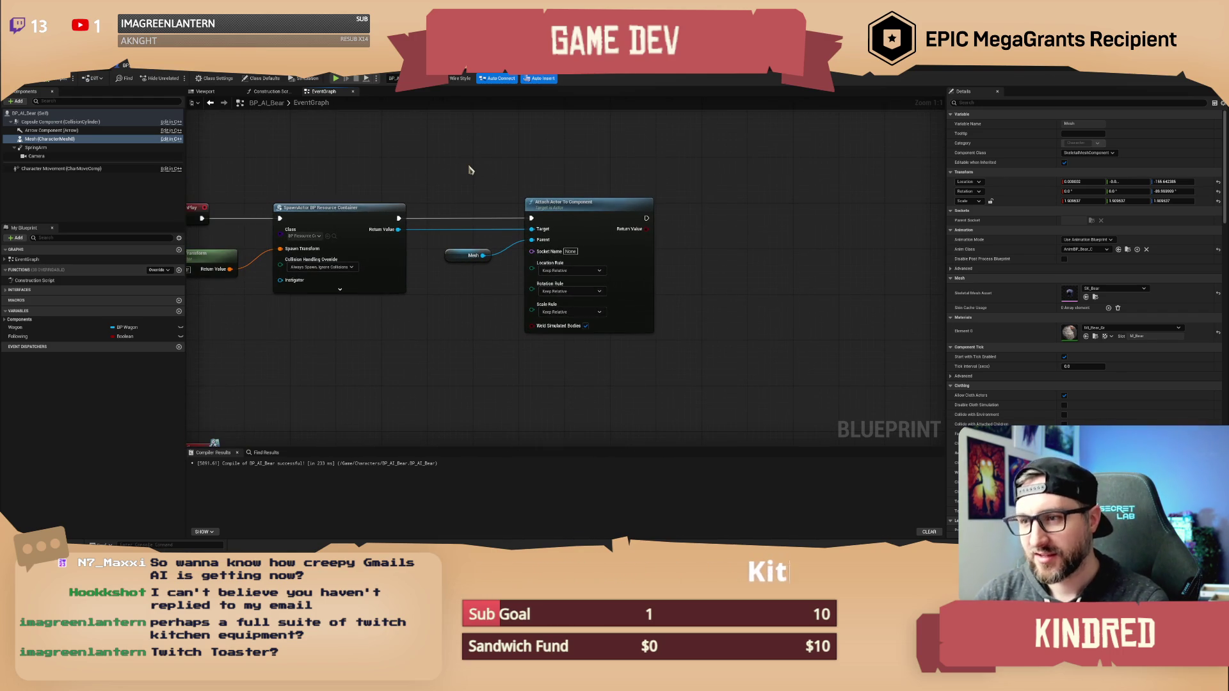
drag(689, 196, 642, 193)
Set Location, Rotation and Scale Rules to Snap to Target and recompile the bear blueprint.
click(538, 271)
click(524, 293)
click(524, 289)
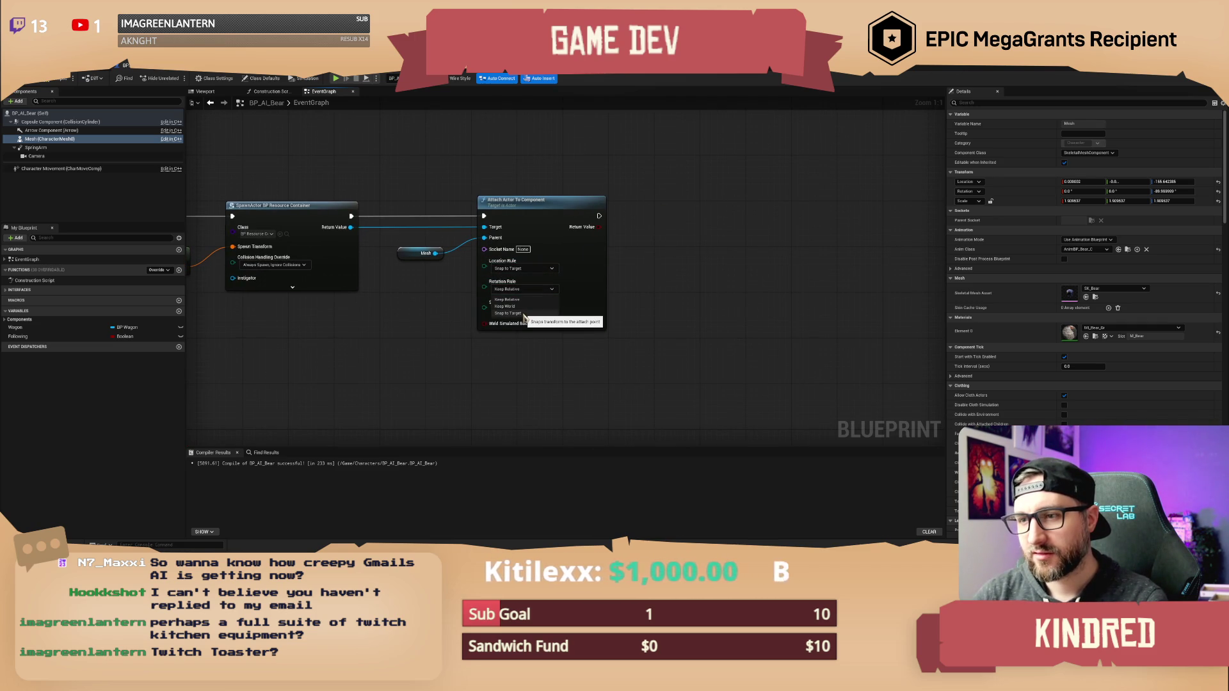
click(524, 314)
click(519, 310)
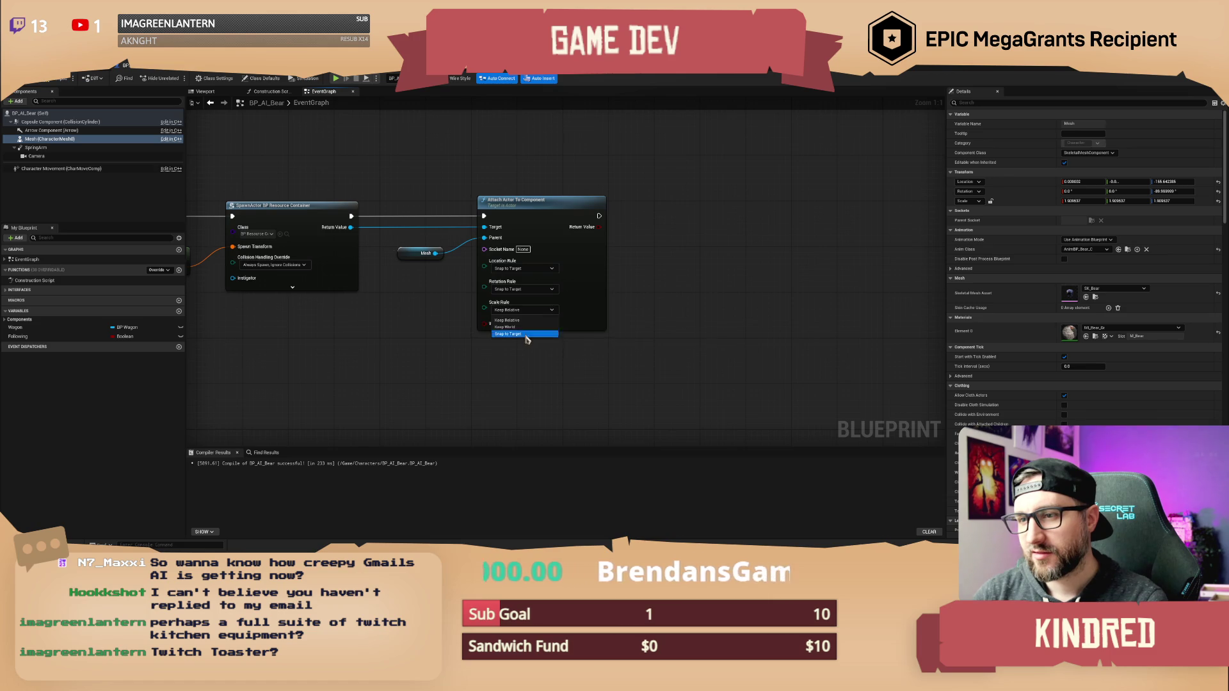
click(519, 333)
click(58, 78)
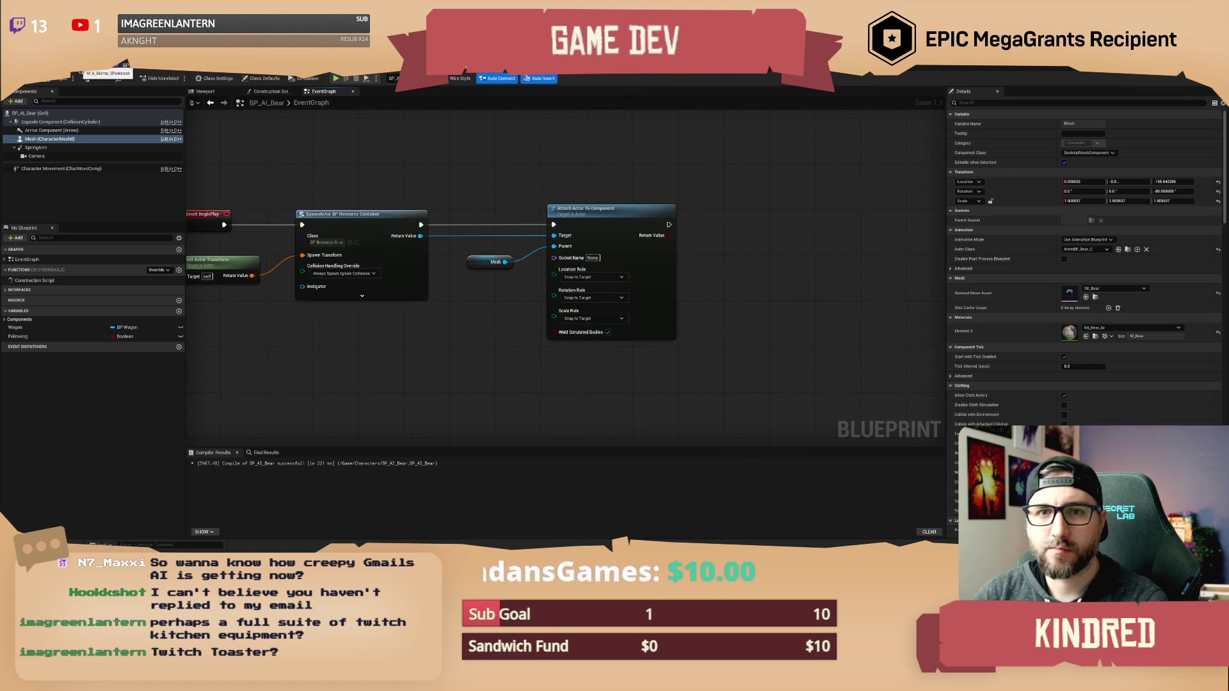
Back in the level editor, search the Content Browser for 'bear'.
click(103, 69)
click(720, 408)
text(bear)
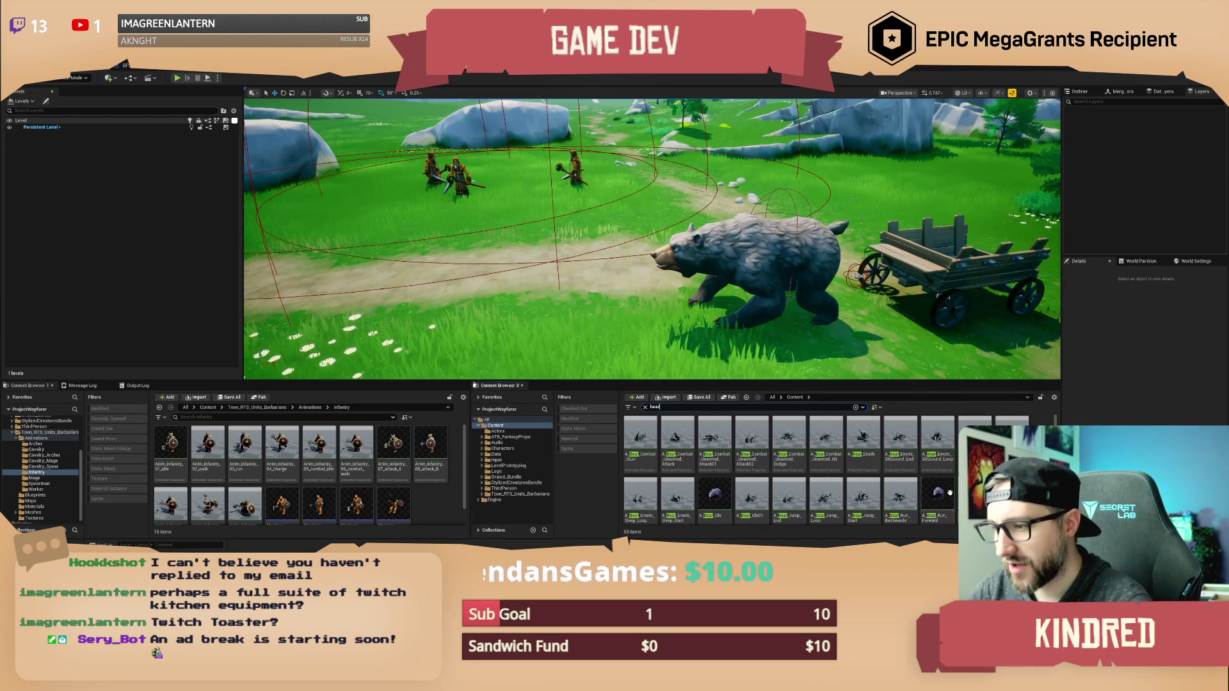
Scroll the 'bear' search results and open the SK_Bear skeletal mesh.
scroll(931, 480, down, 2)
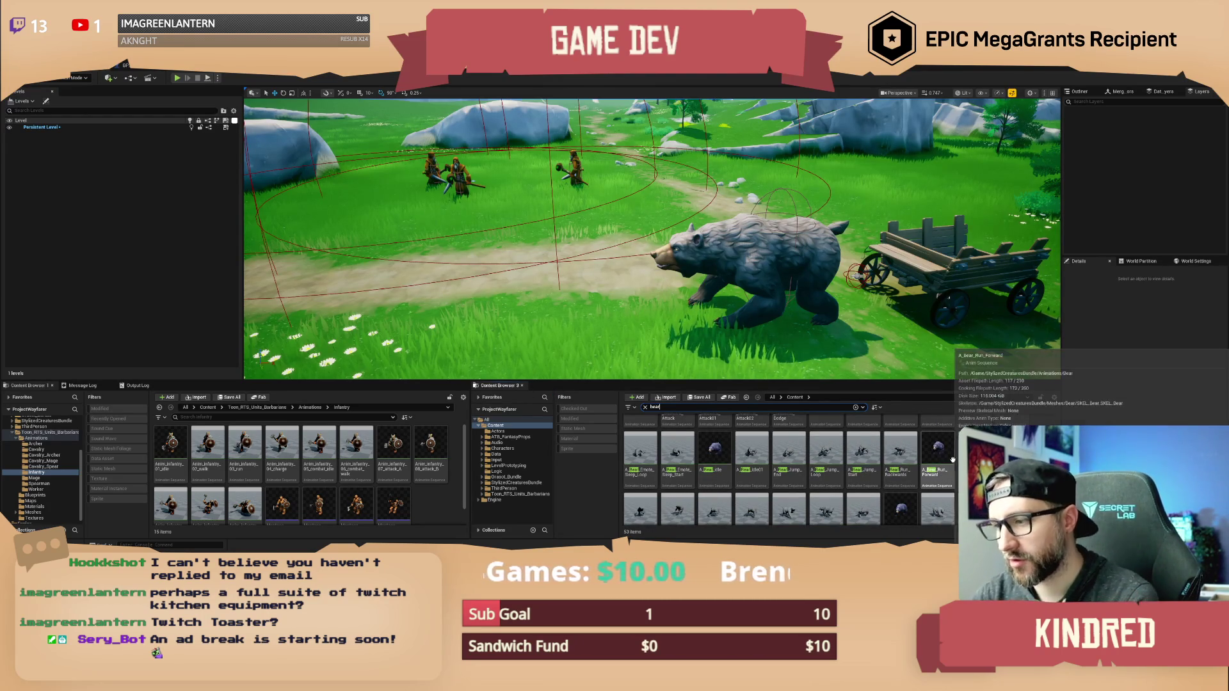
scroll(931, 480, down, 2)
scroll(941, 481, down, 2)
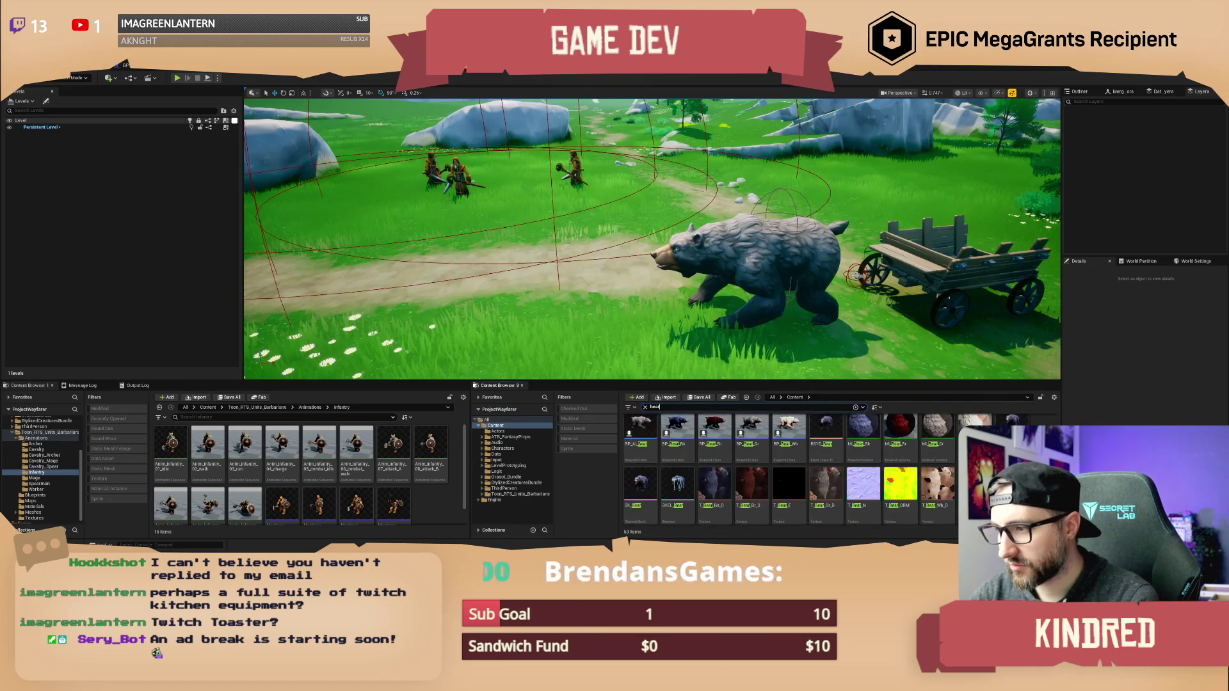
scroll(1001, 419, up, 1)
scroll(790, 468, down, 2)
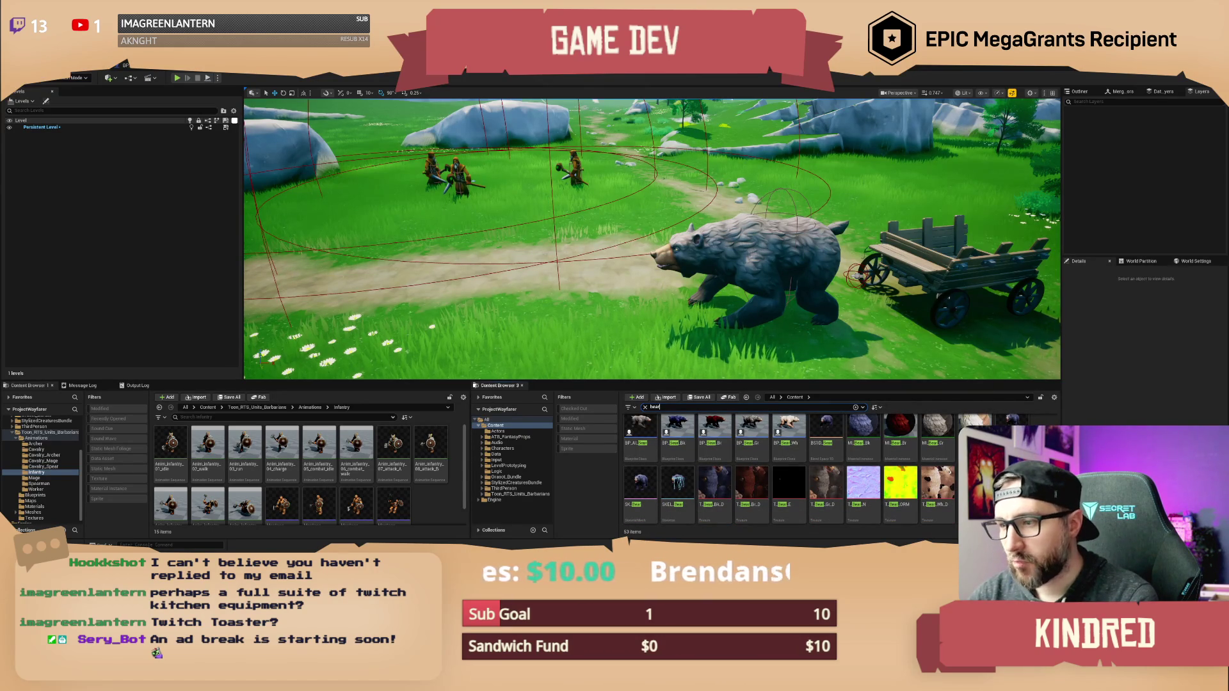
double_click(640, 487)
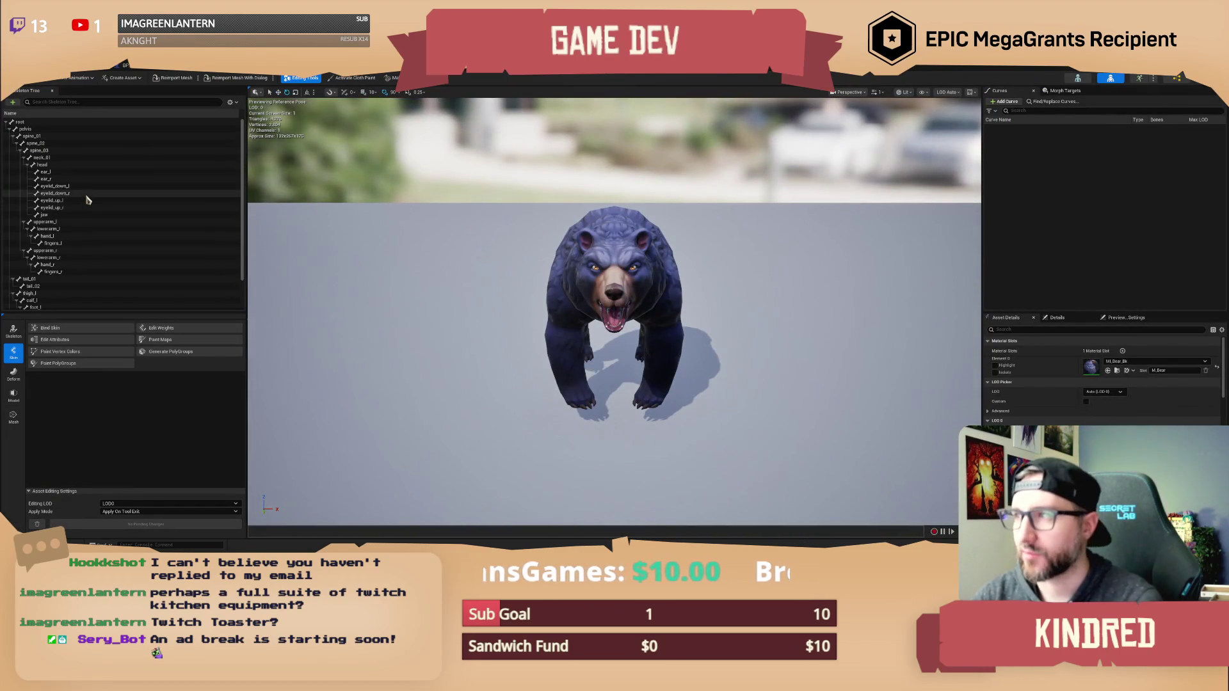
Add a socket to the spine_02 bone and select the new spine_02Socket.
click(35, 142)
drag(614, 384, 461, 374)
click(46, 144)
right_click(49, 146)
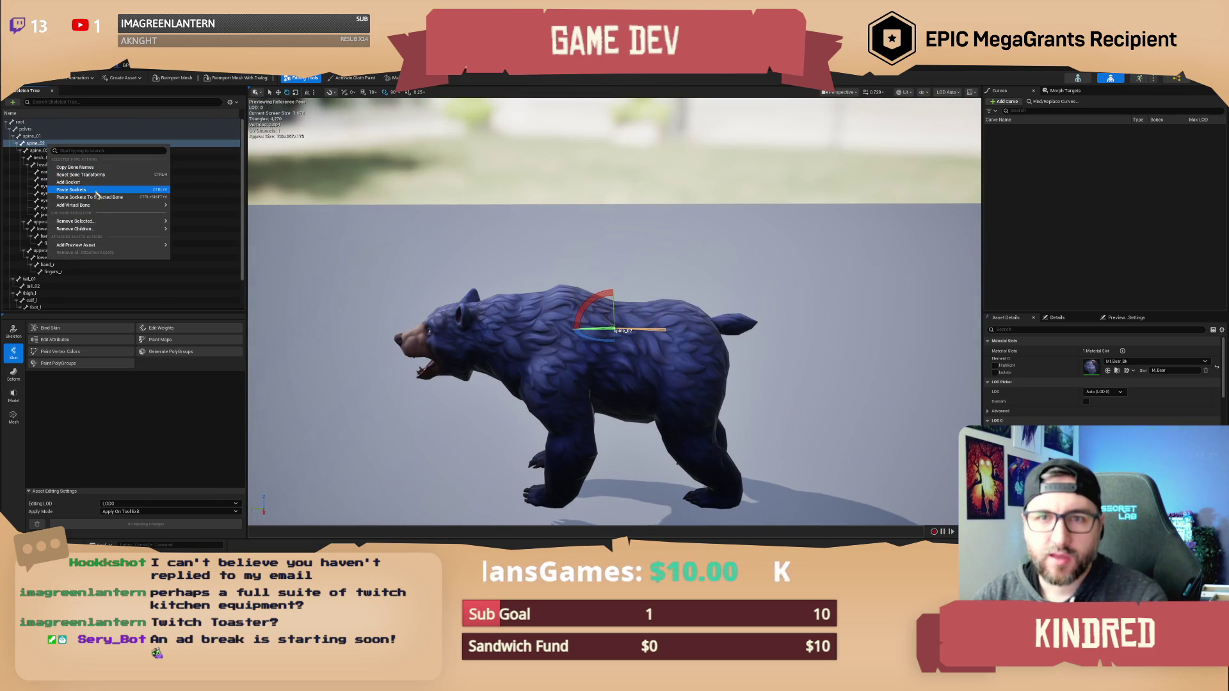
click(82, 183)
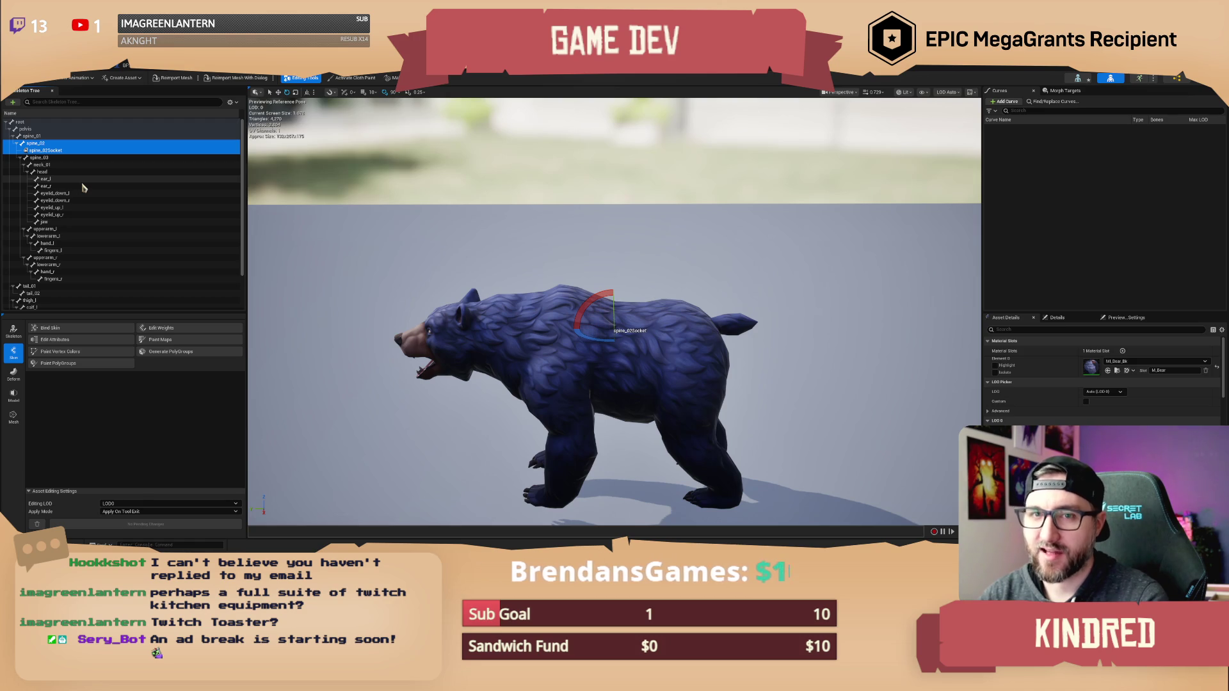
click(62, 151)
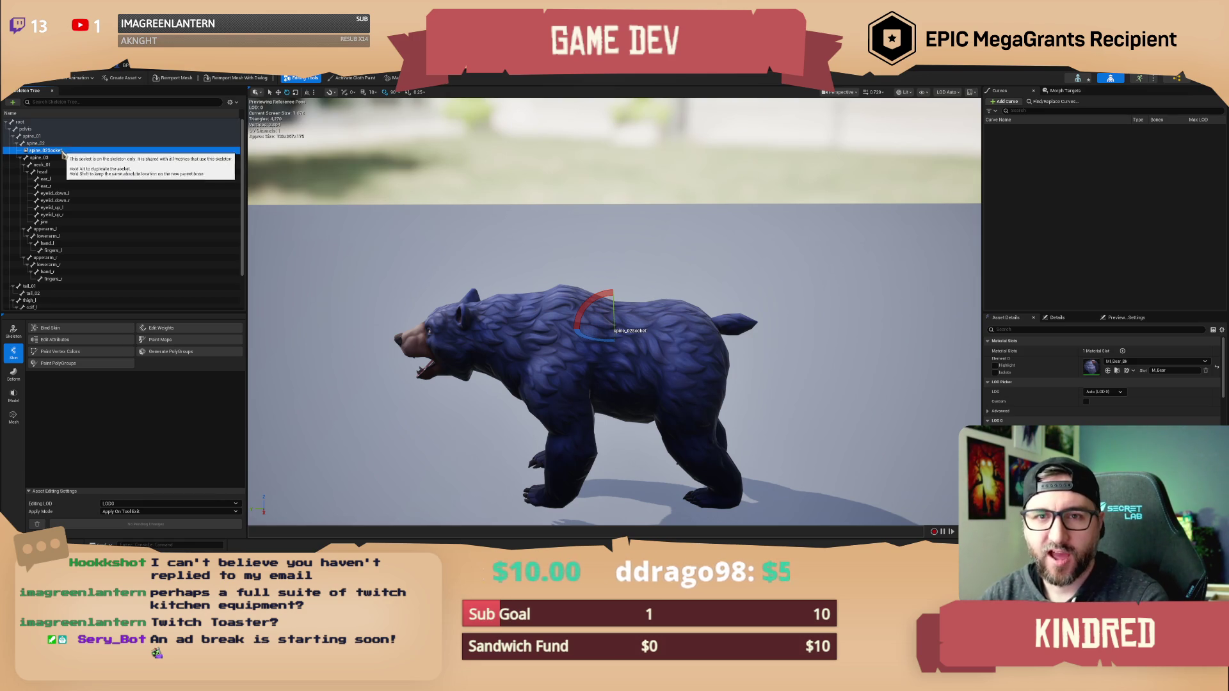
click(69, 137)
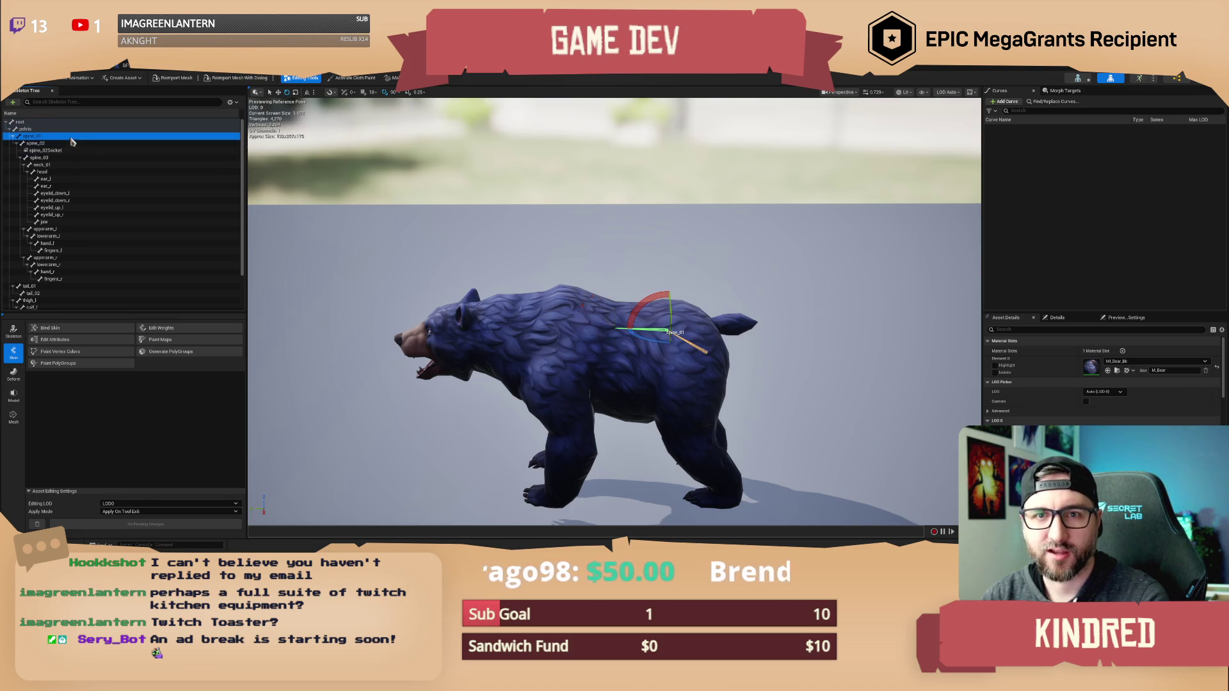
click(74, 150)
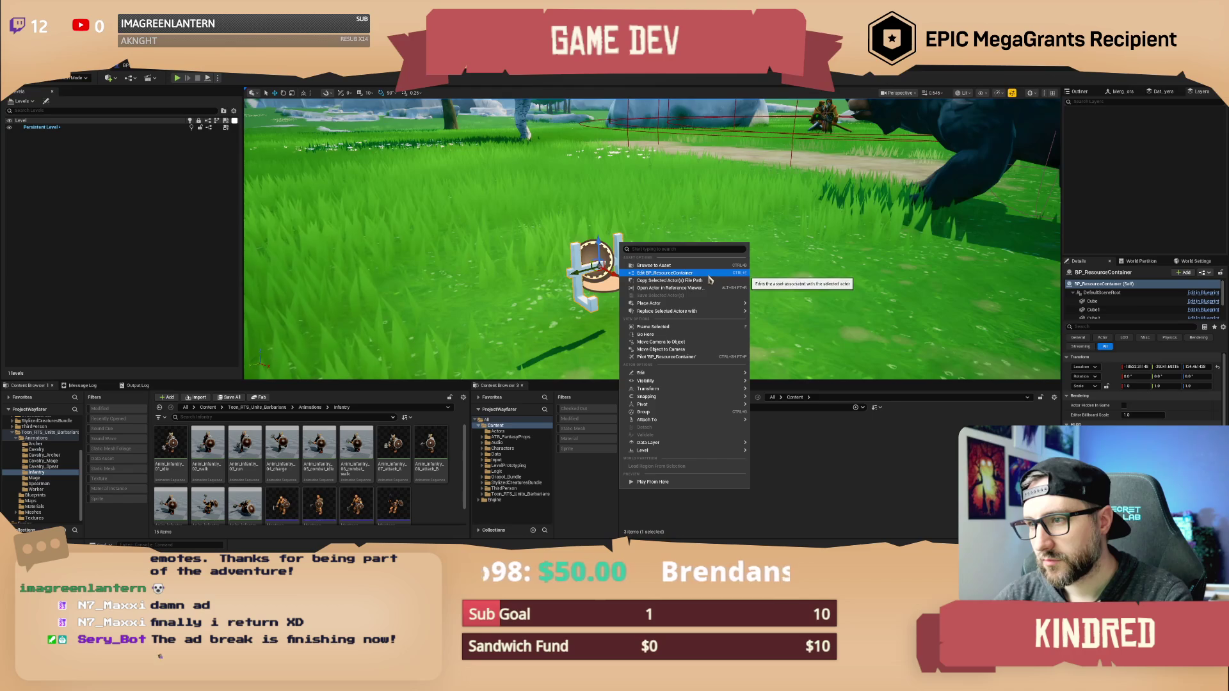
Select the container's Cube component and filter its Details properties for 'static'.
mouse_move(710, 313)
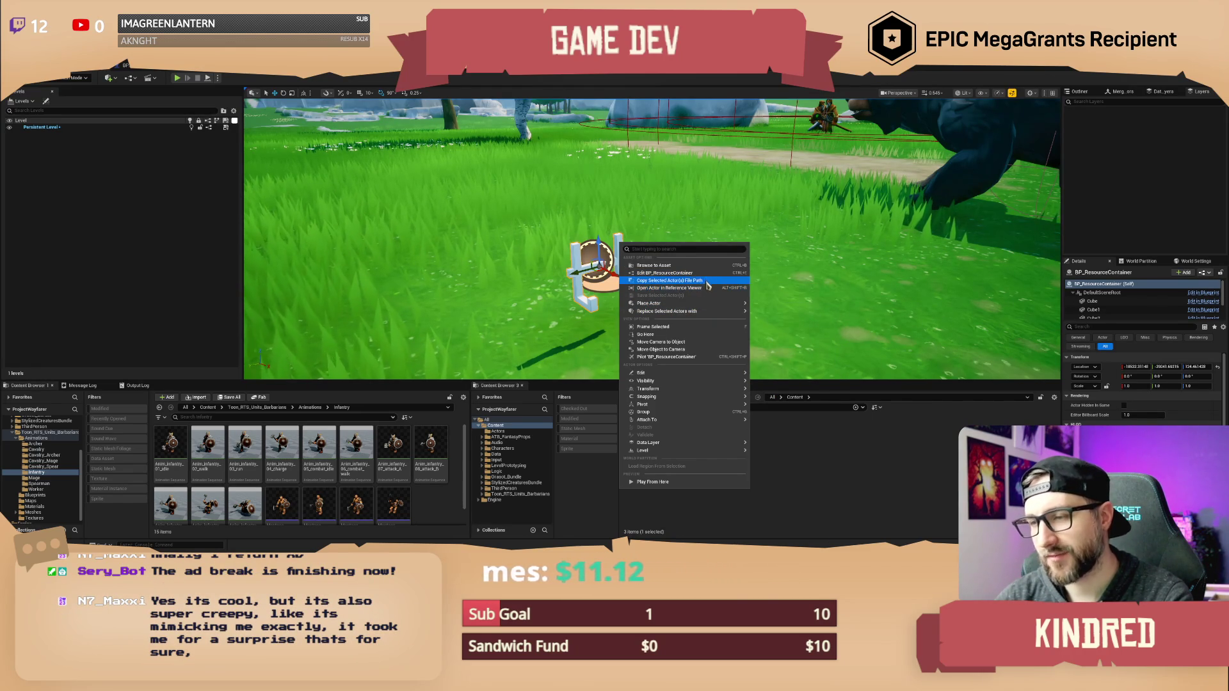
key(Escape)
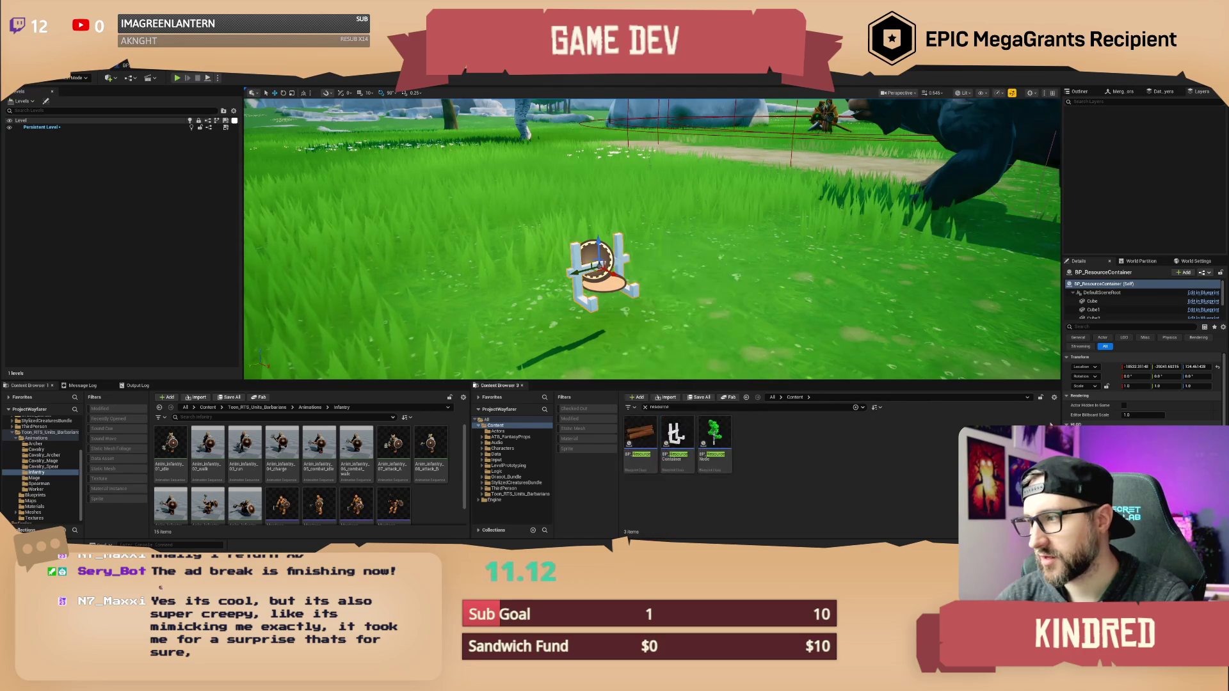
click(1095, 302)
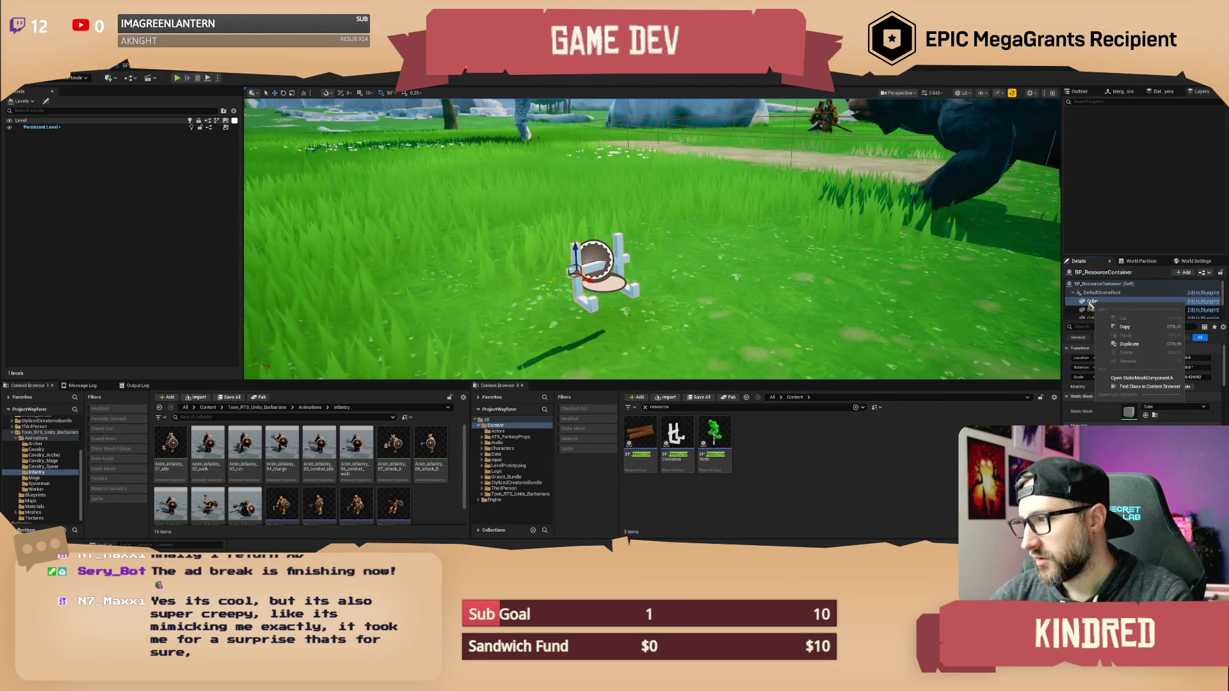
scroll(1110, 309, down, 2)
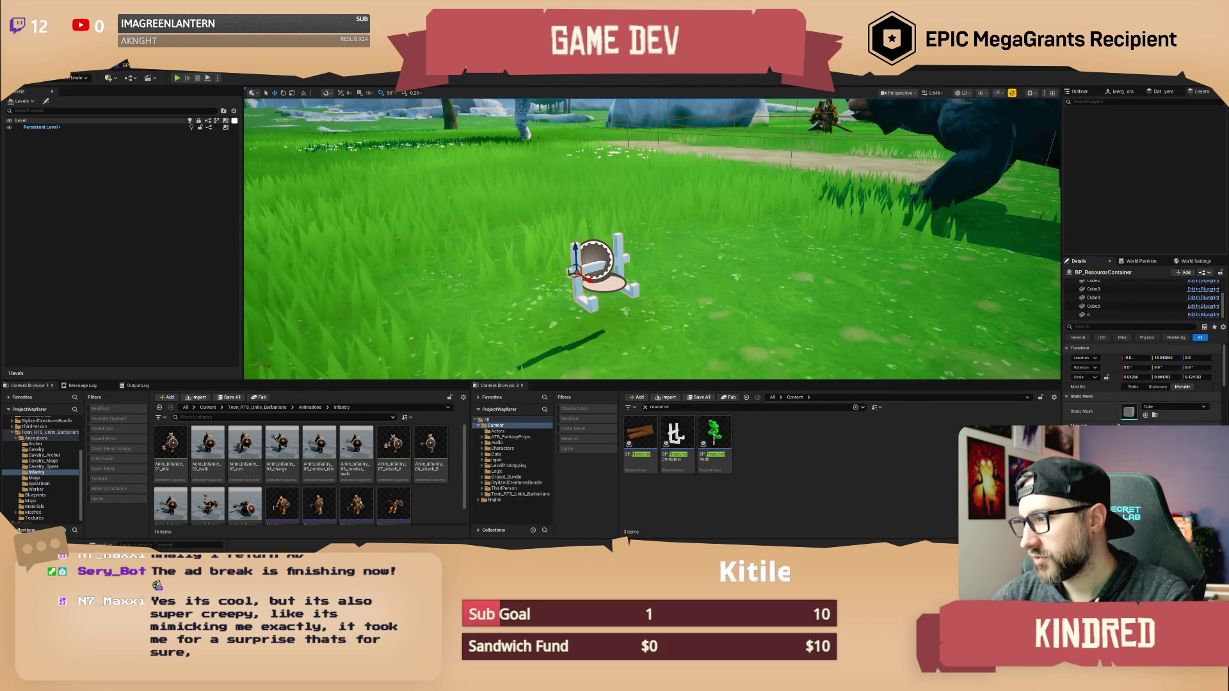
scroll(1095, 327, down, 3)
click(1095, 327)
text(conve)
key(BackSpace)
text(static)
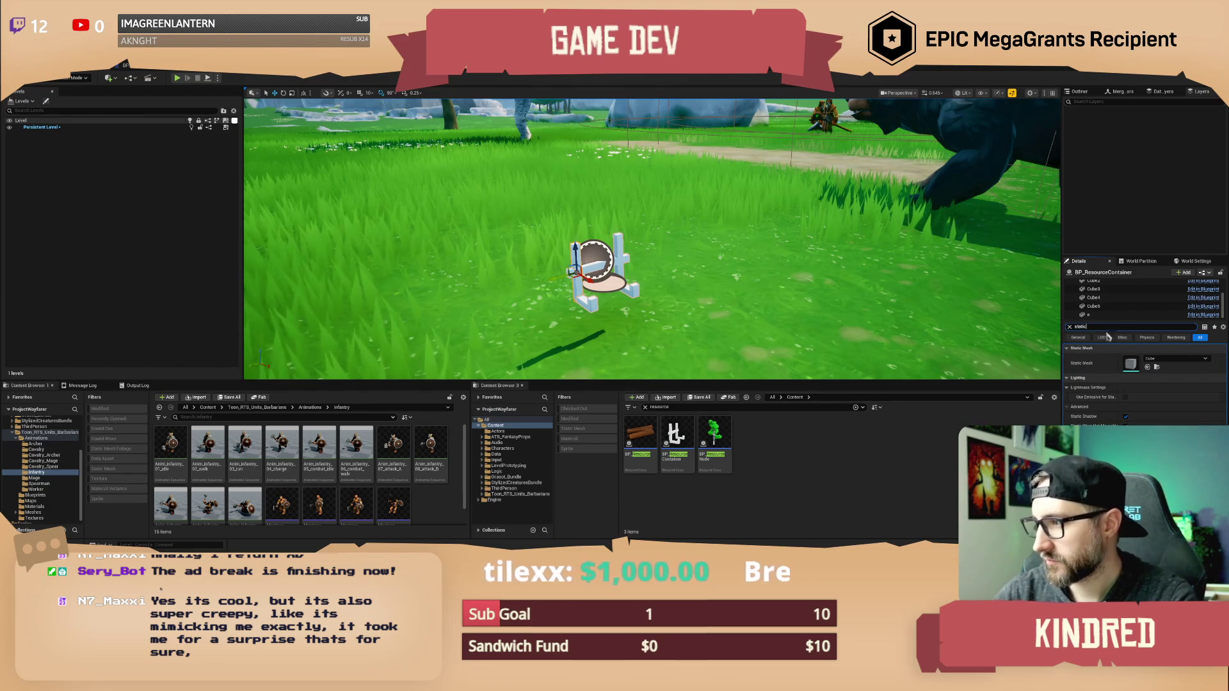
Search the whole BP_ResourceContainer actor's Details for 'meshse', then return to the SK_Bear editor.
scroll(1131, 301, up, 3)
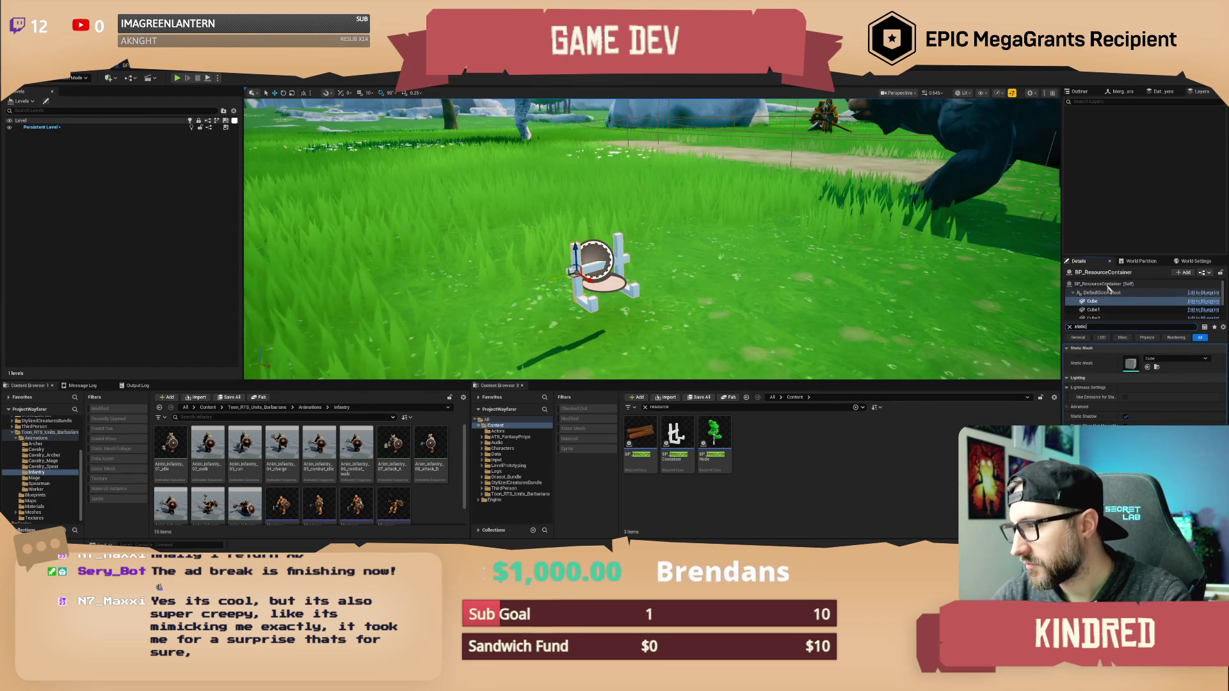
click(1117, 283)
double_click(1088, 327)
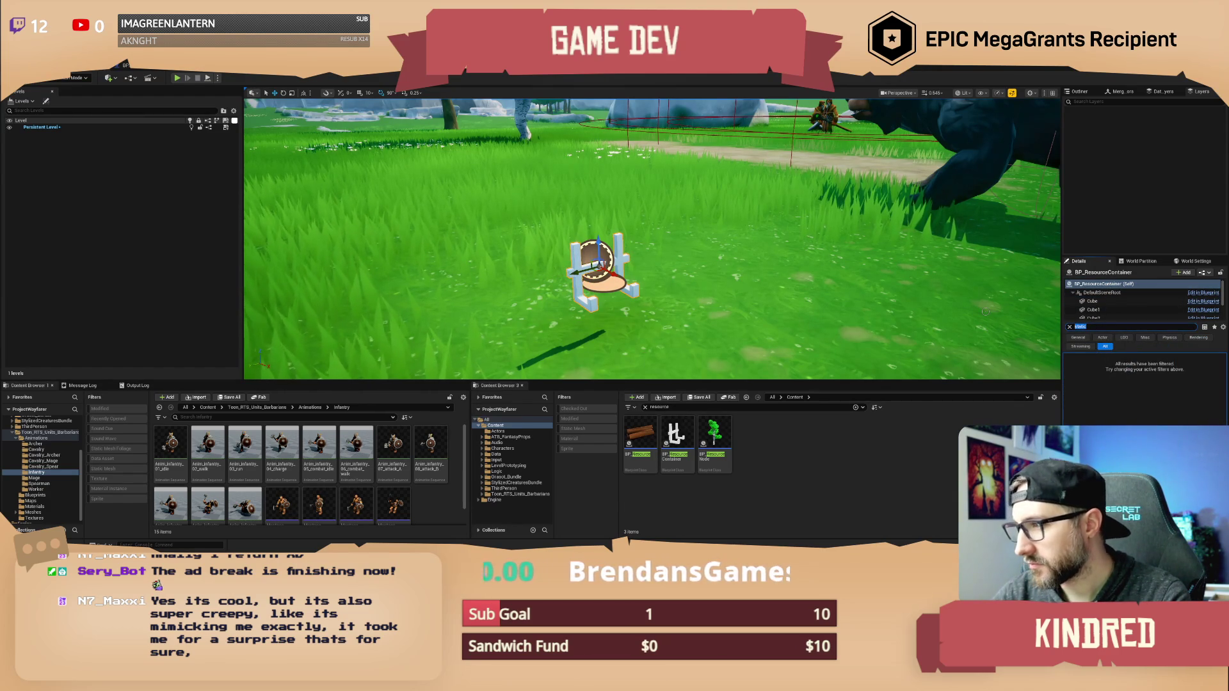
text(mesh)
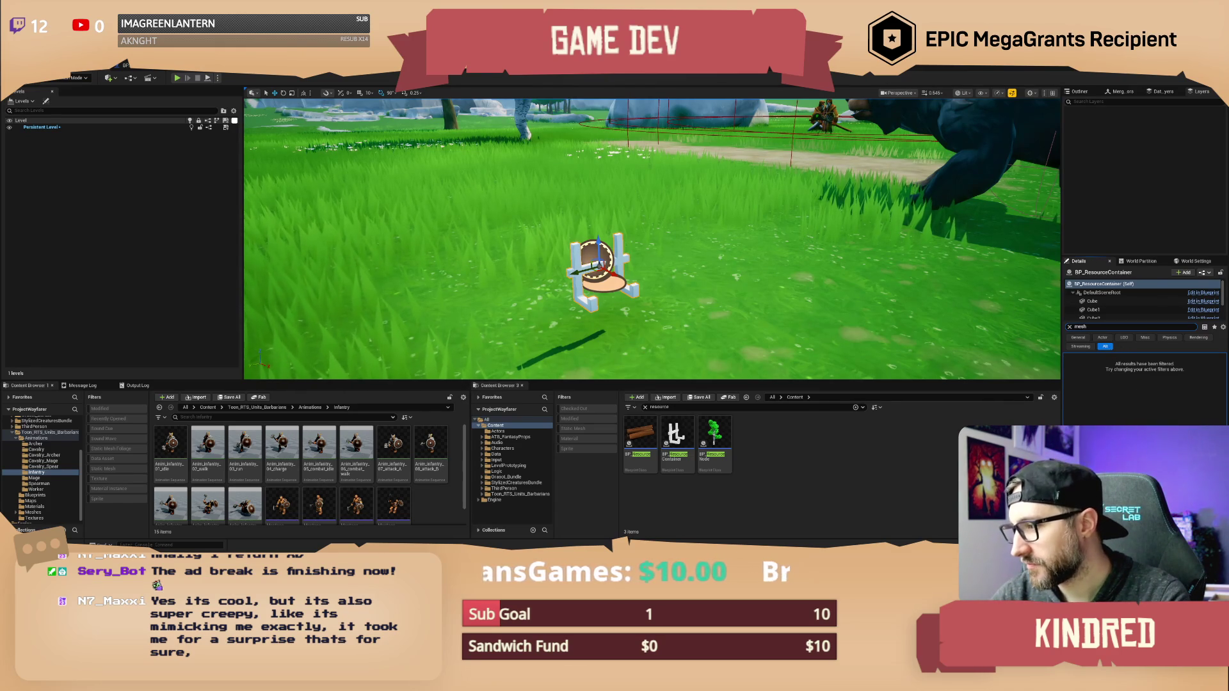
text(s)
text(e)
key(alt+Tab)
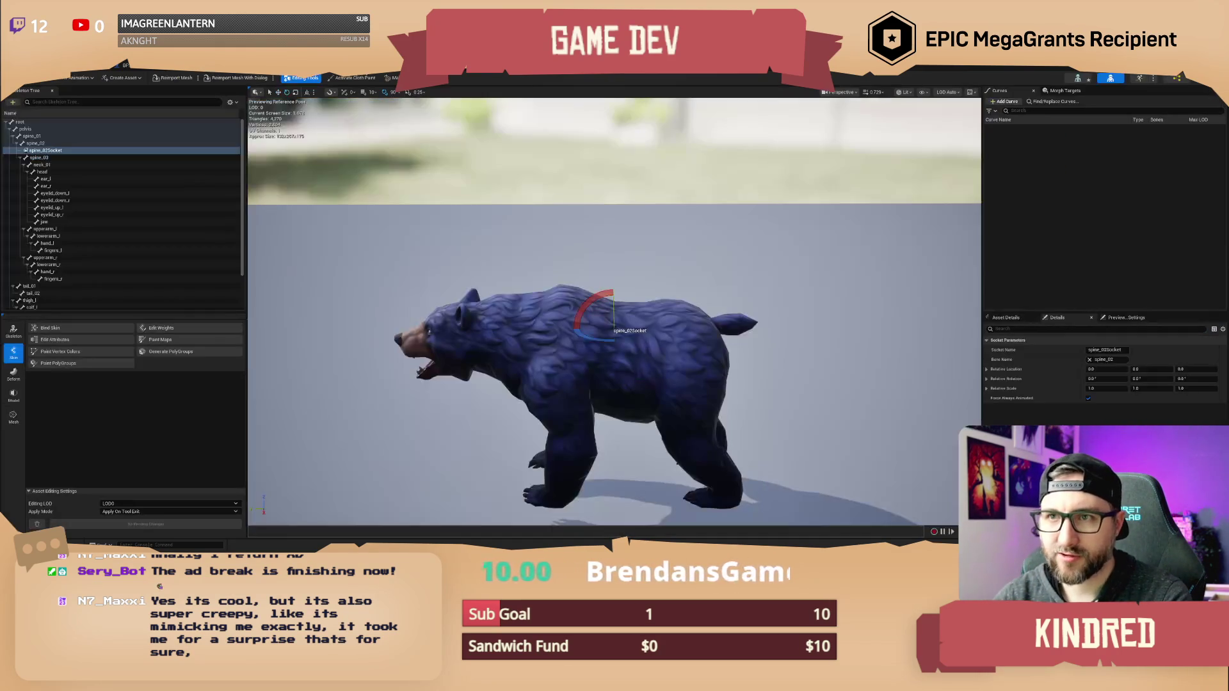
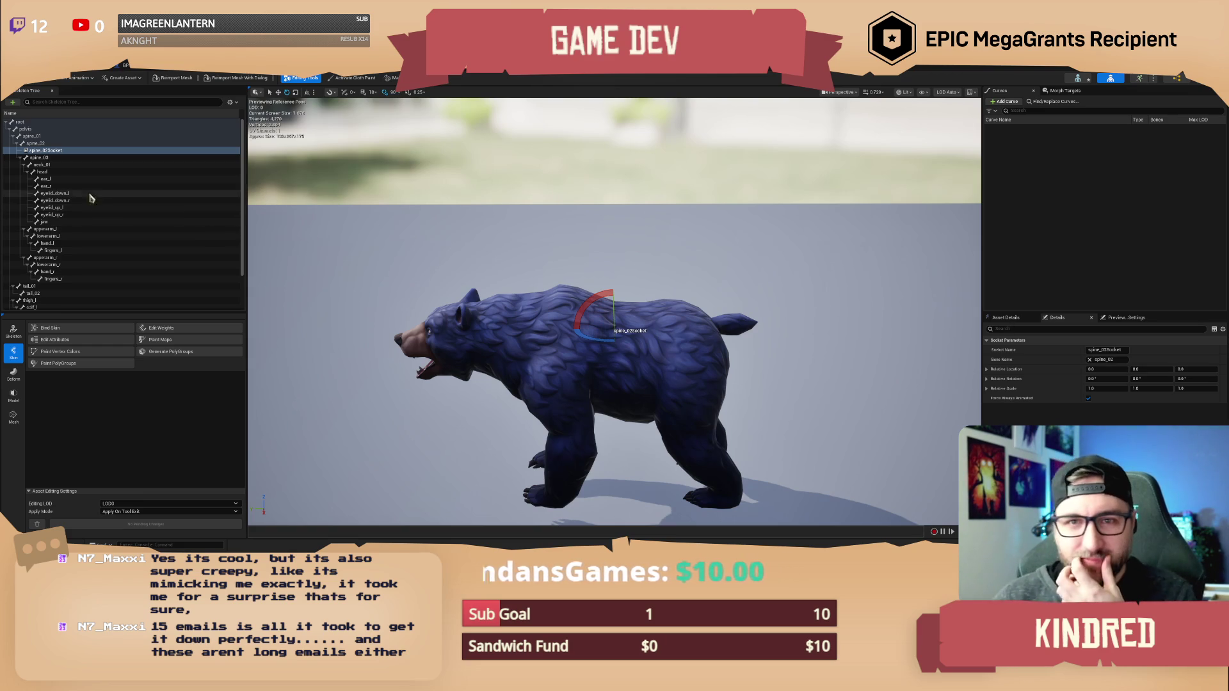
Search for a 'resourc' preview asset on spine_02Socket, find none, and return to the level editor.
click(72, 153)
right_click(73, 157)
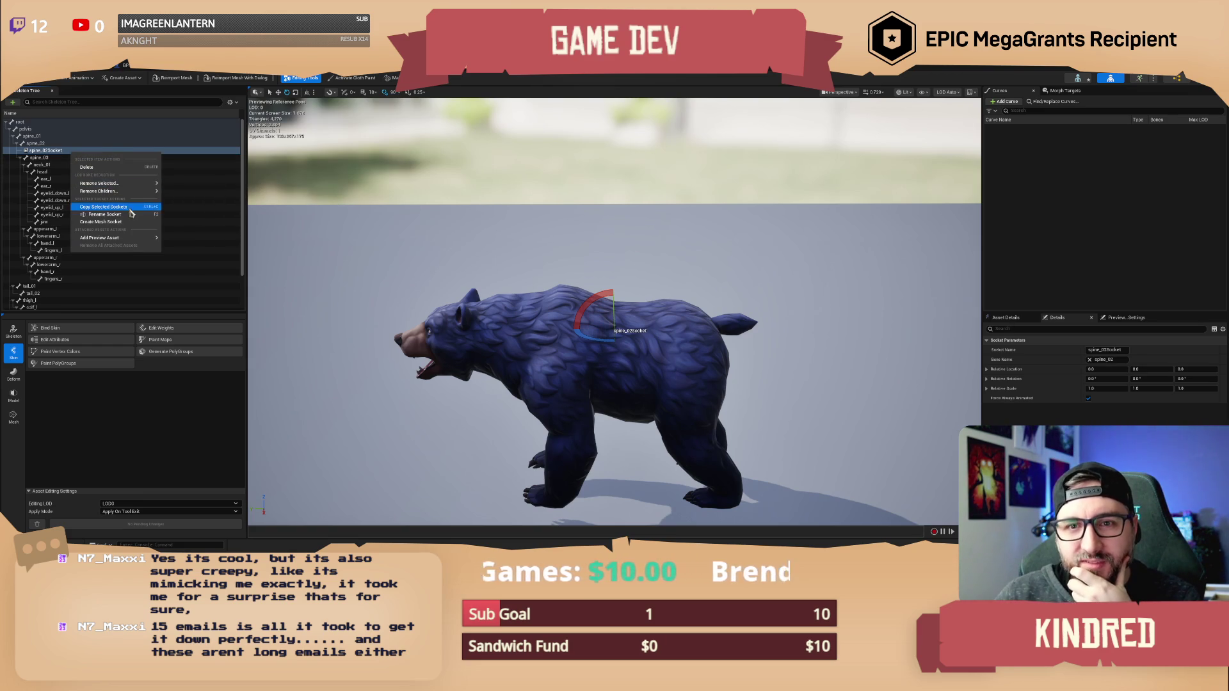
mouse_move(134, 240)
mouse_move(240, 286)
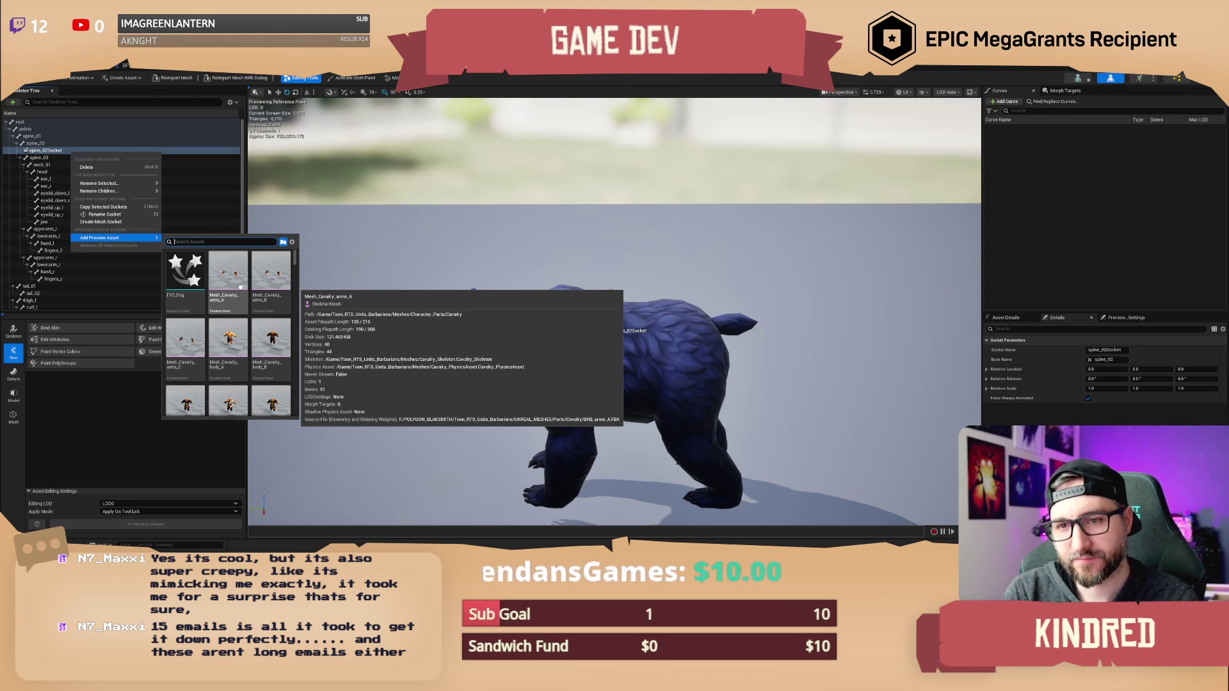
text(resourc)
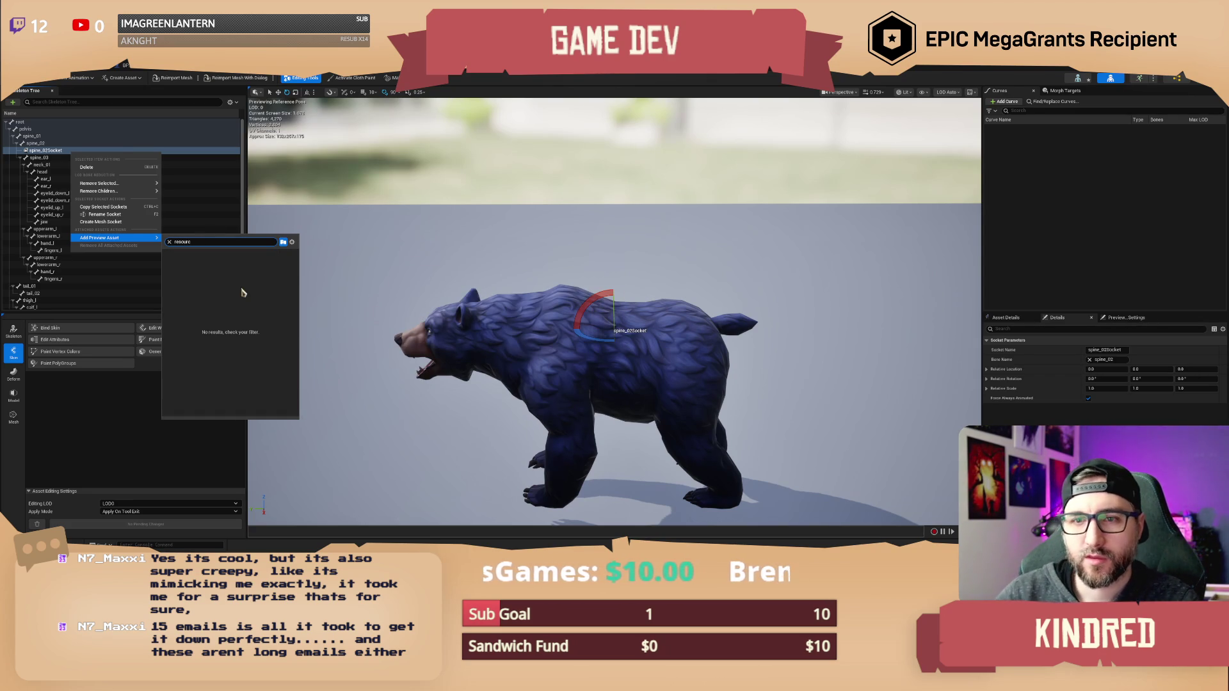
mouse_move(148, 185)
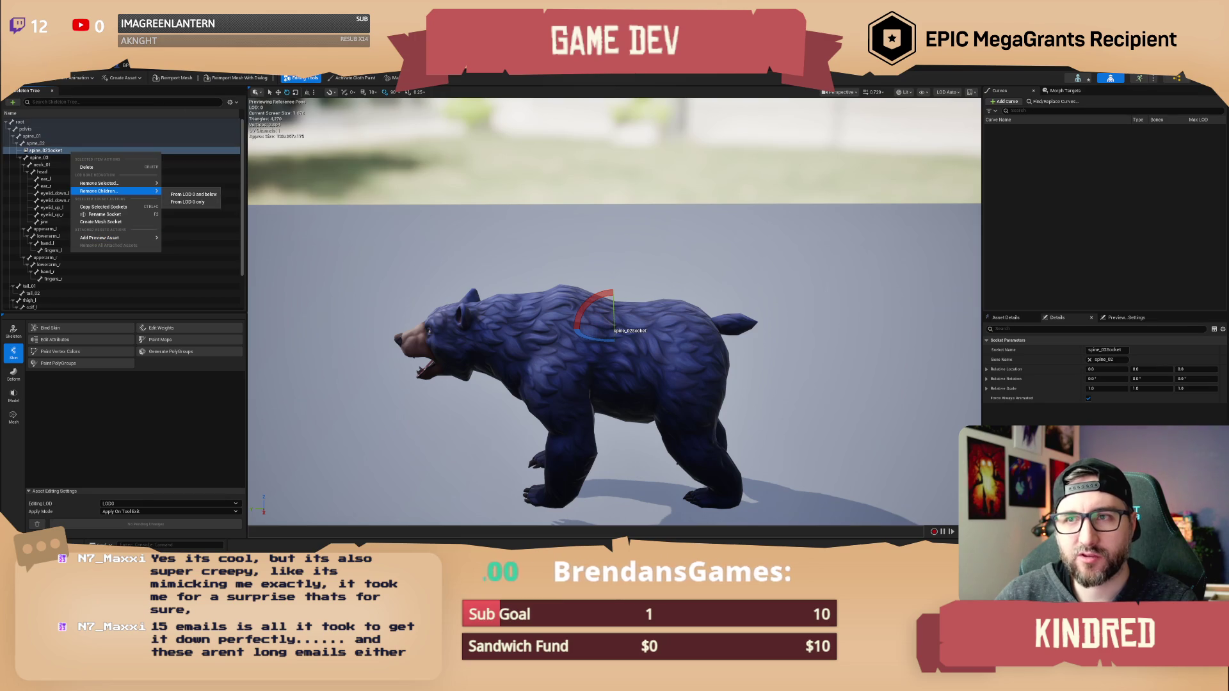
key(Escape)
key(alt+Tab)
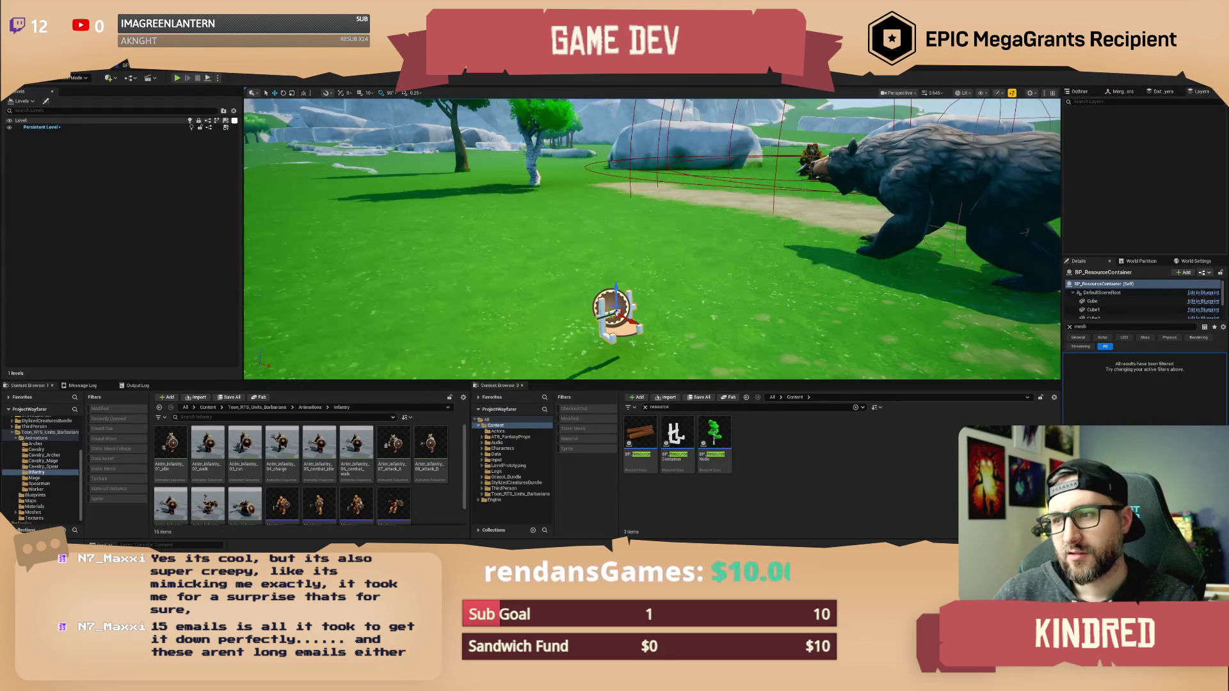
Select the container's Cube through Cube5 components and merge them with Merge Actors.
click(1114, 300)
scroll(1114, 306, down, 2)
shift+click(1097, 305)
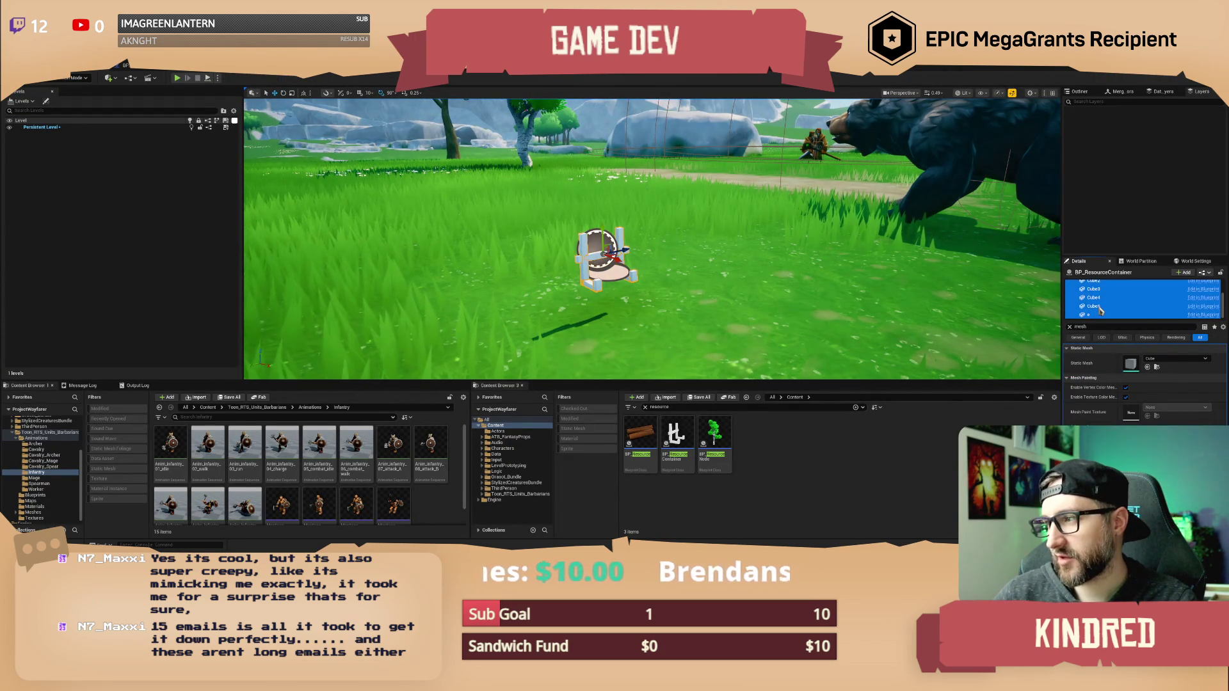
right_click(1100, 310)
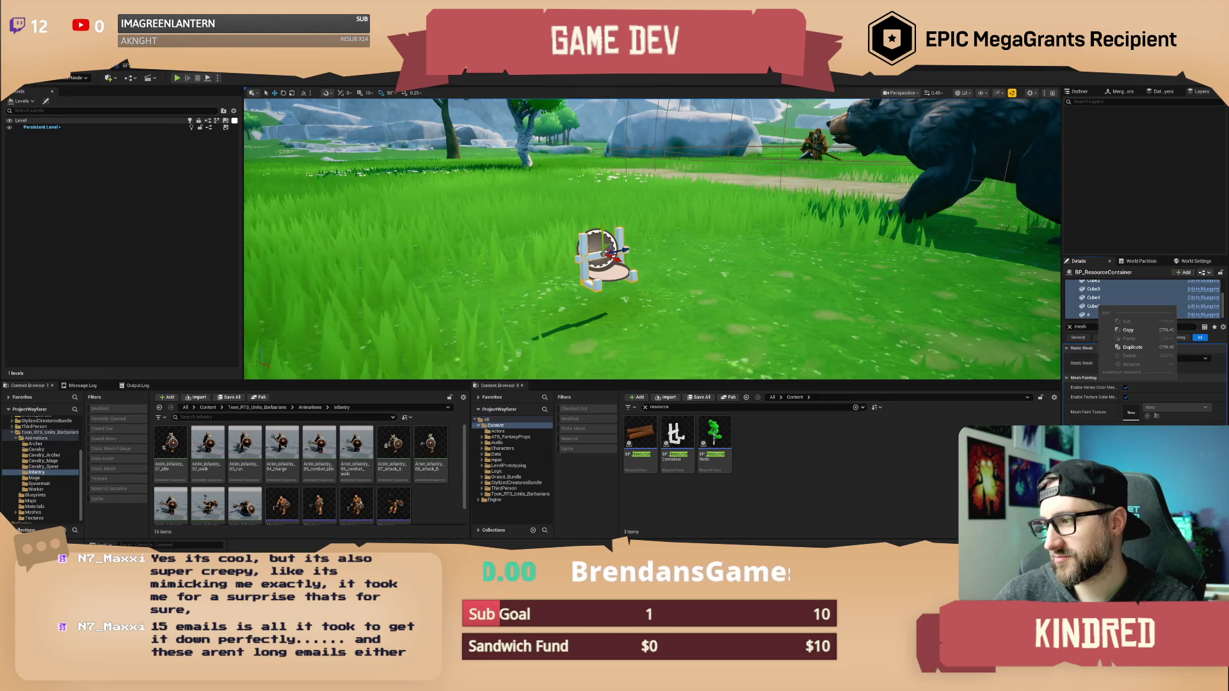
key(Escape)
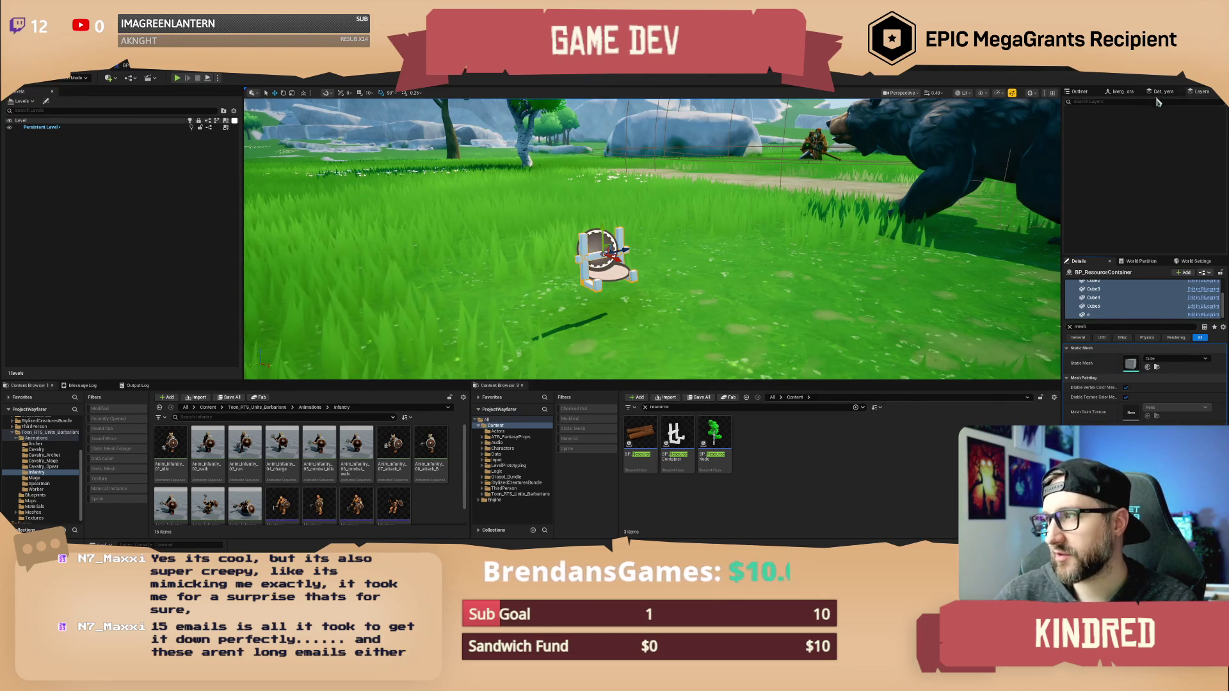
click(1119, 92)
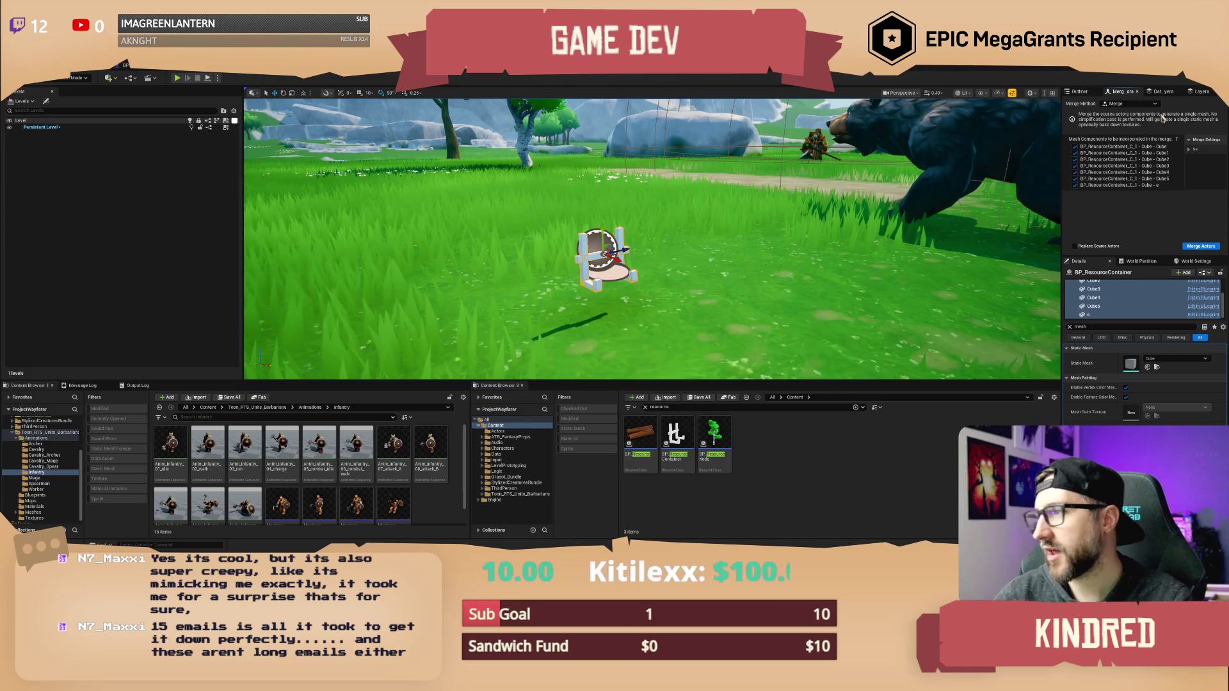
click(1201, 247)
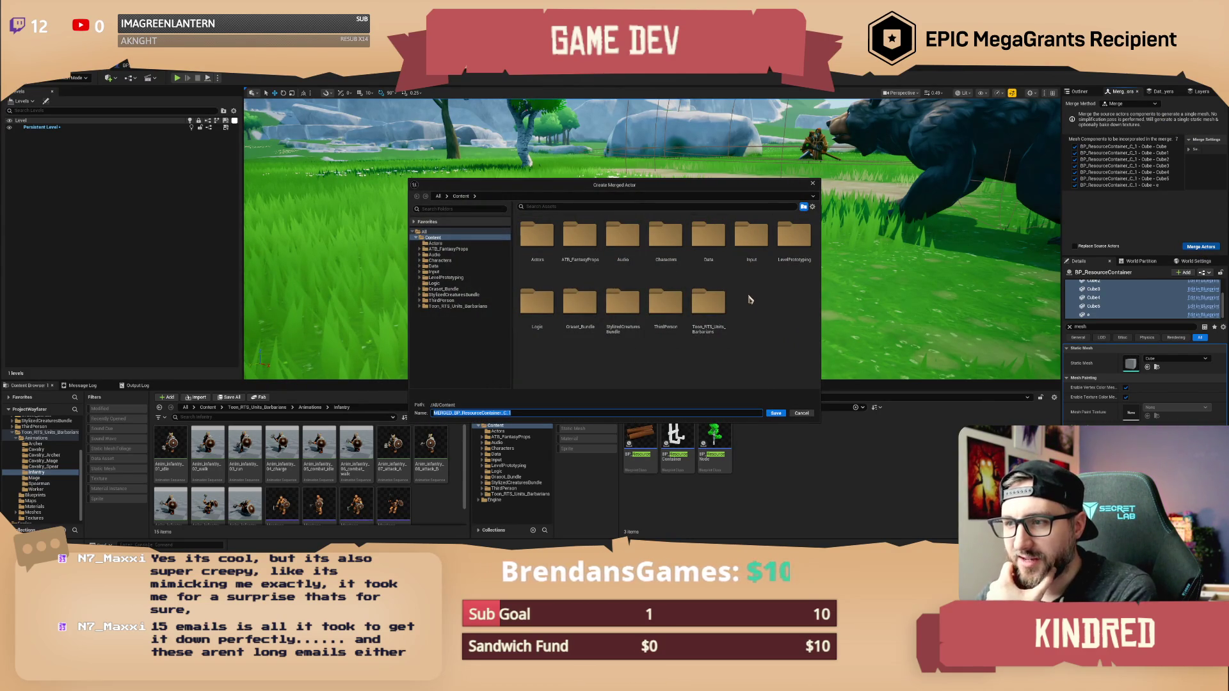
Save the merged mesh into a new 'Meshes' content folder.
right_click(750, 299)
click(784, 315)
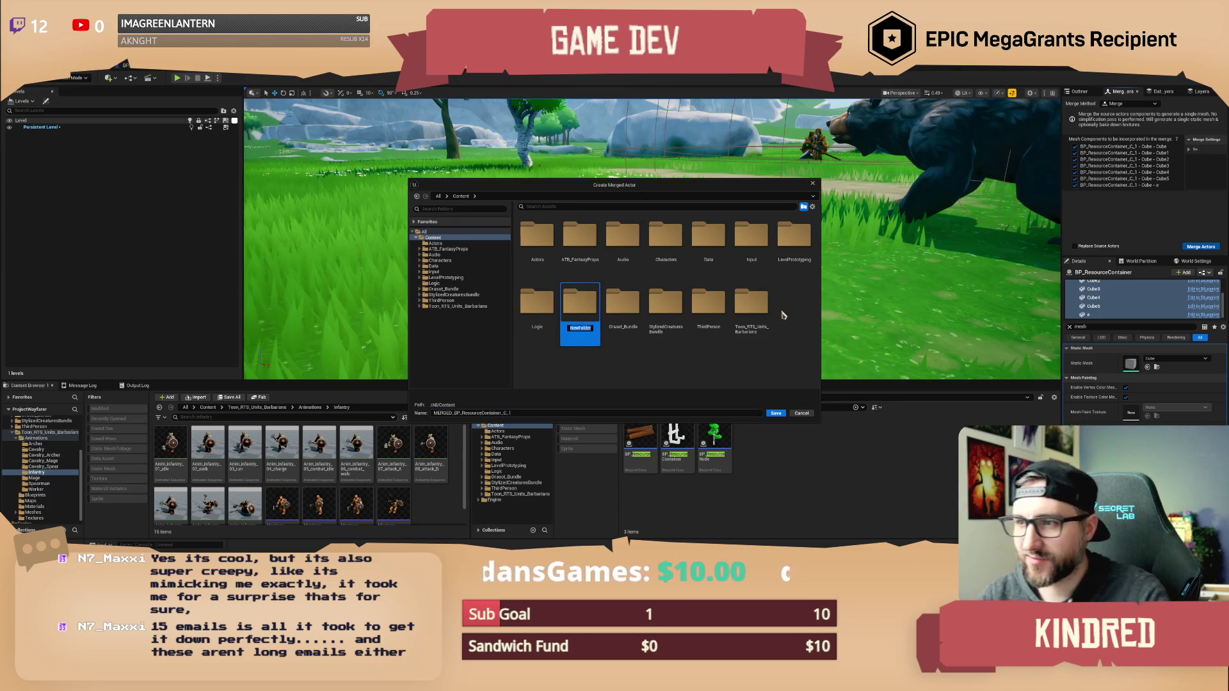
text(Meshes)
key(Return)
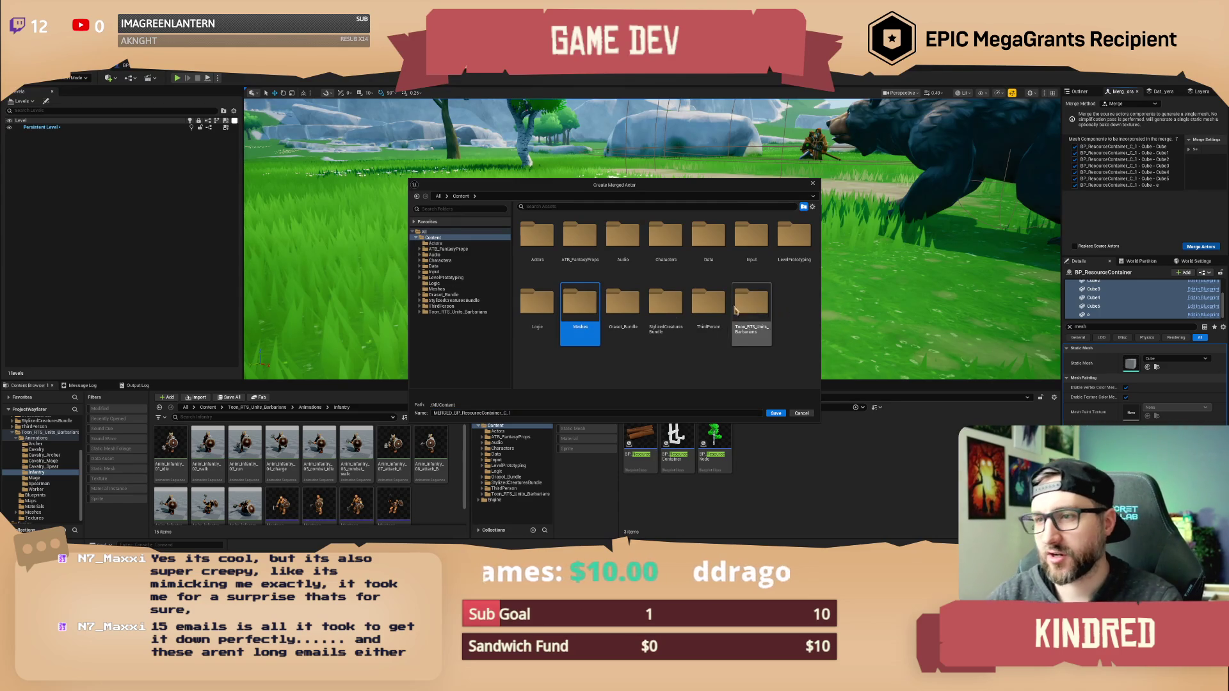
double_click(581, 308)
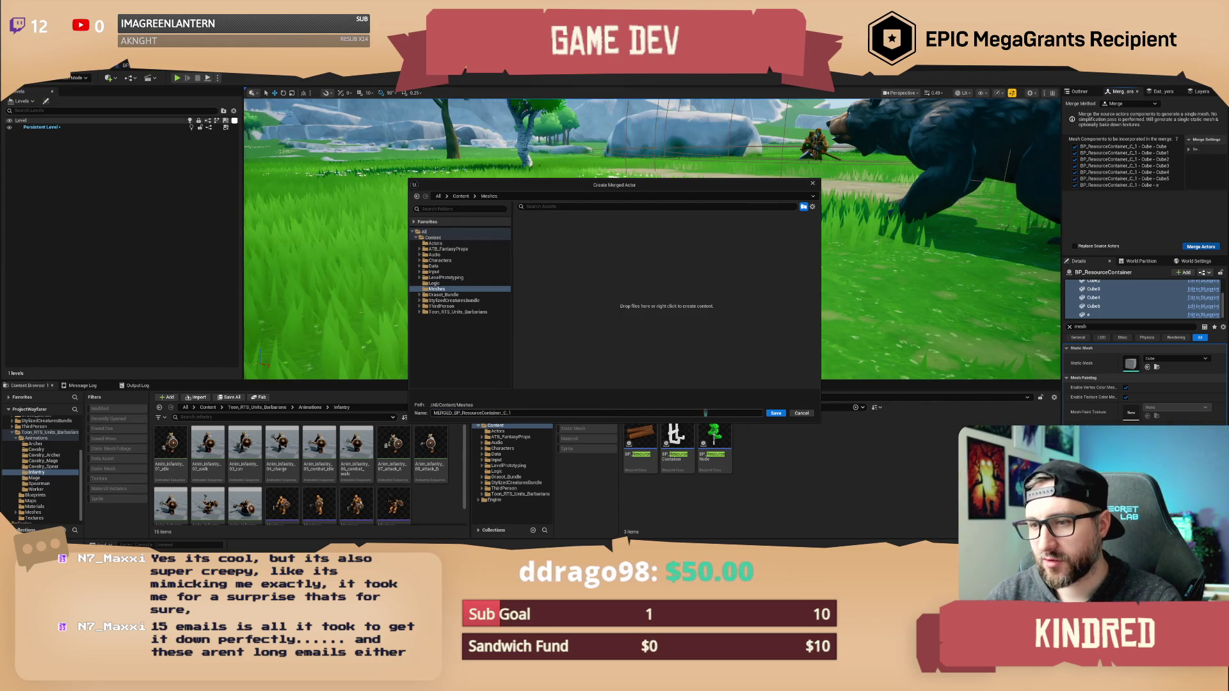
click(775, 414)
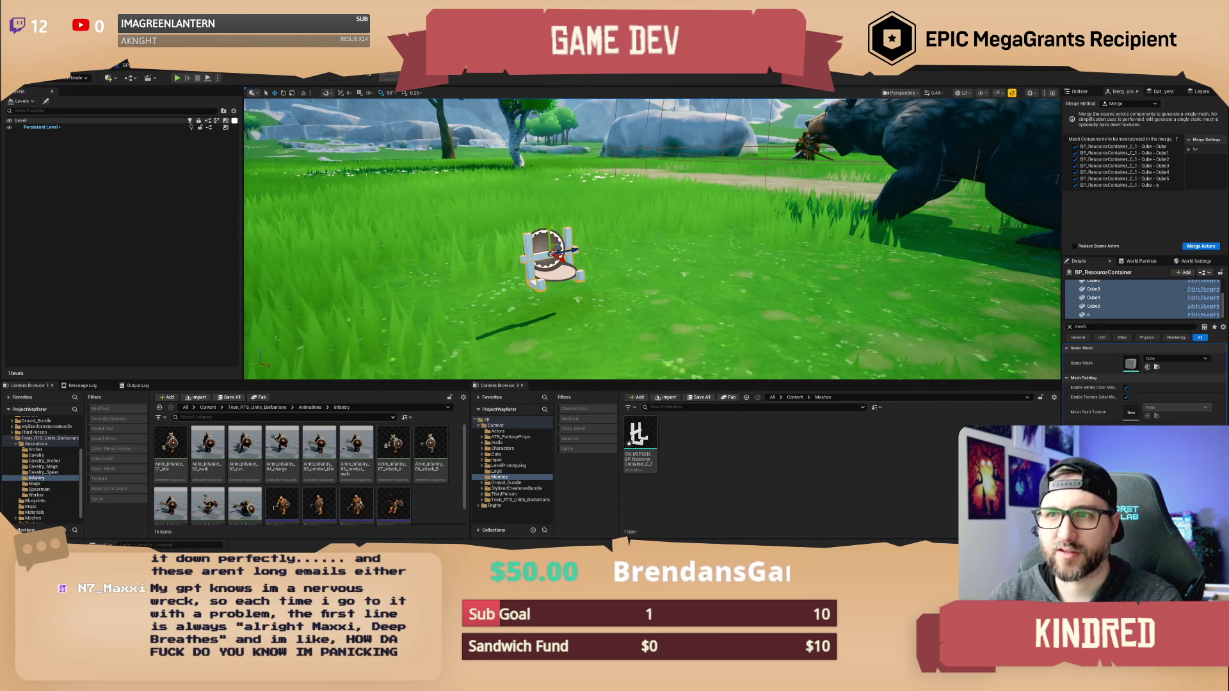
Preview SM_MERGED_BP_ResourceContainer on the bear's spine_02Socket and turn the socket 180°.
key(alt+Tab)
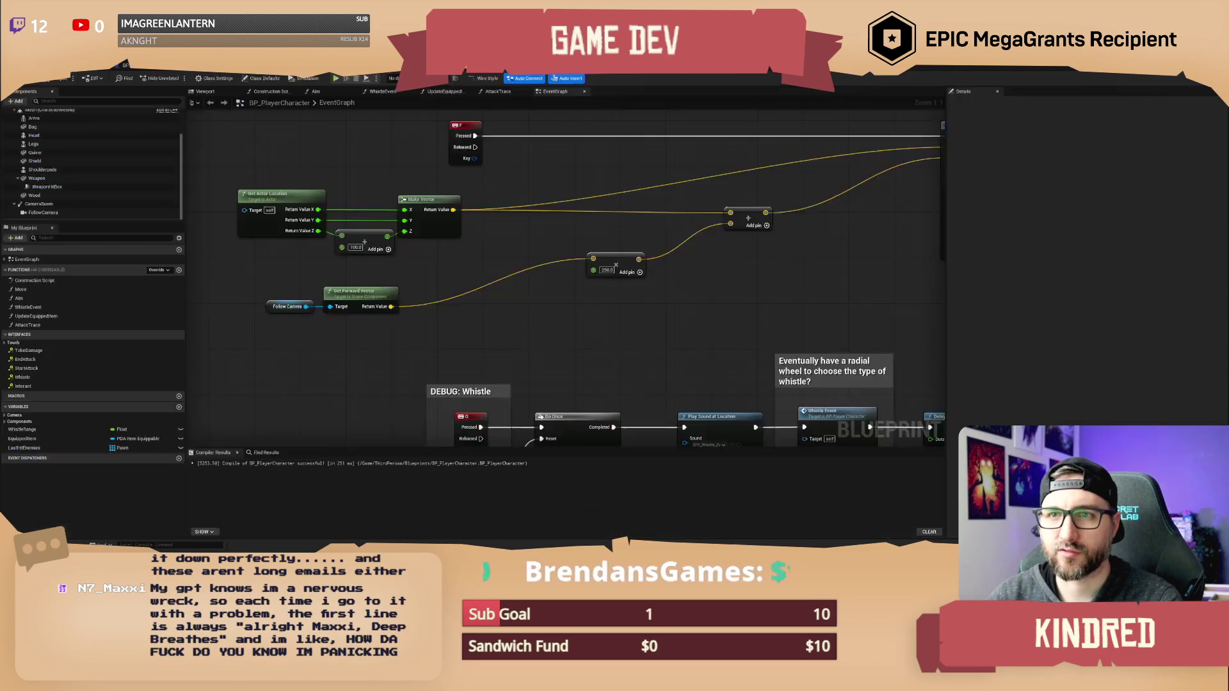
key(alt+Tab)
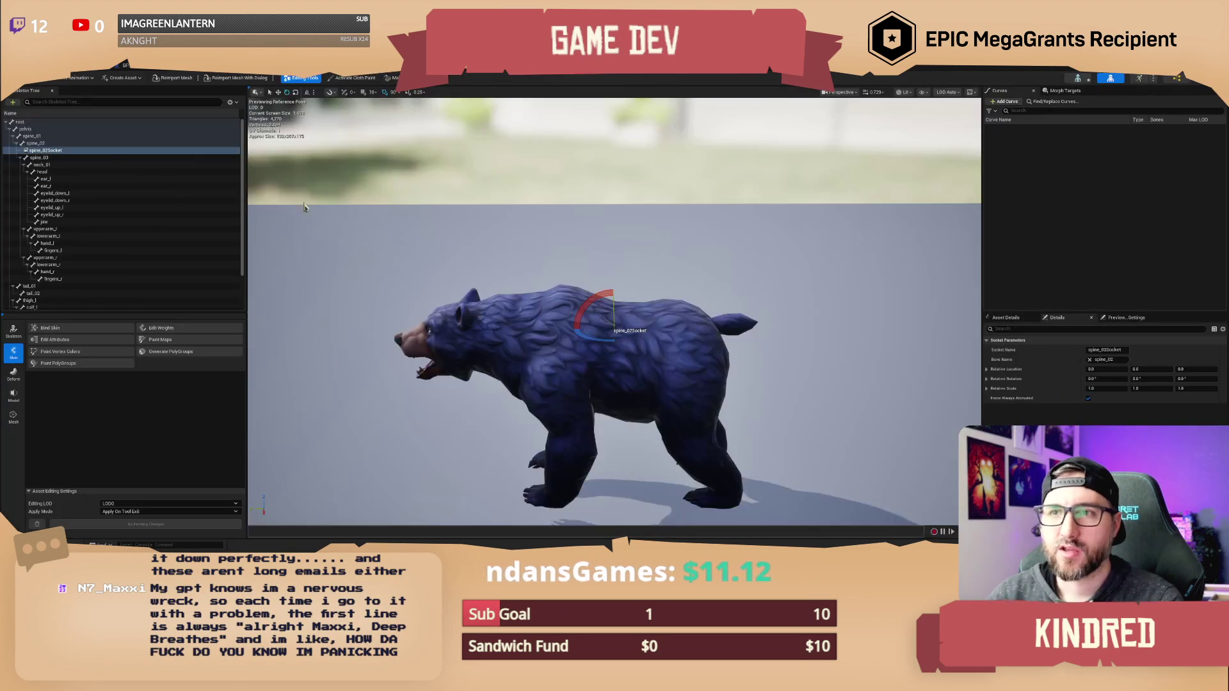
right_click(94, 151)
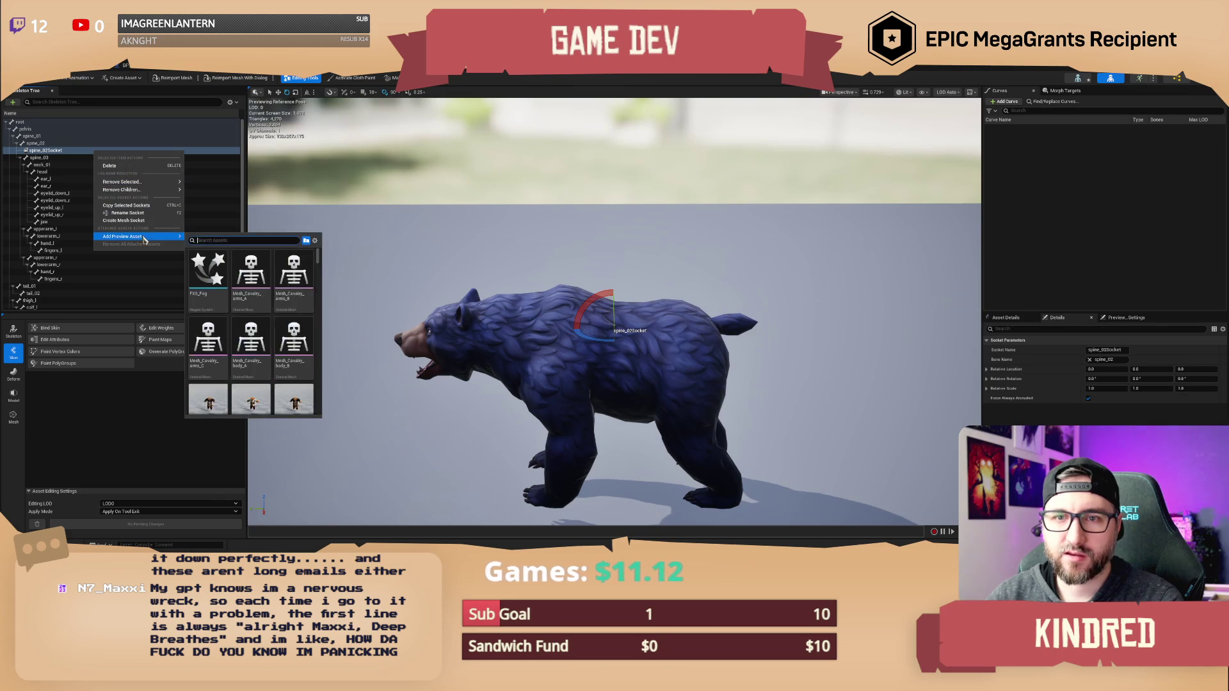
text(resource)
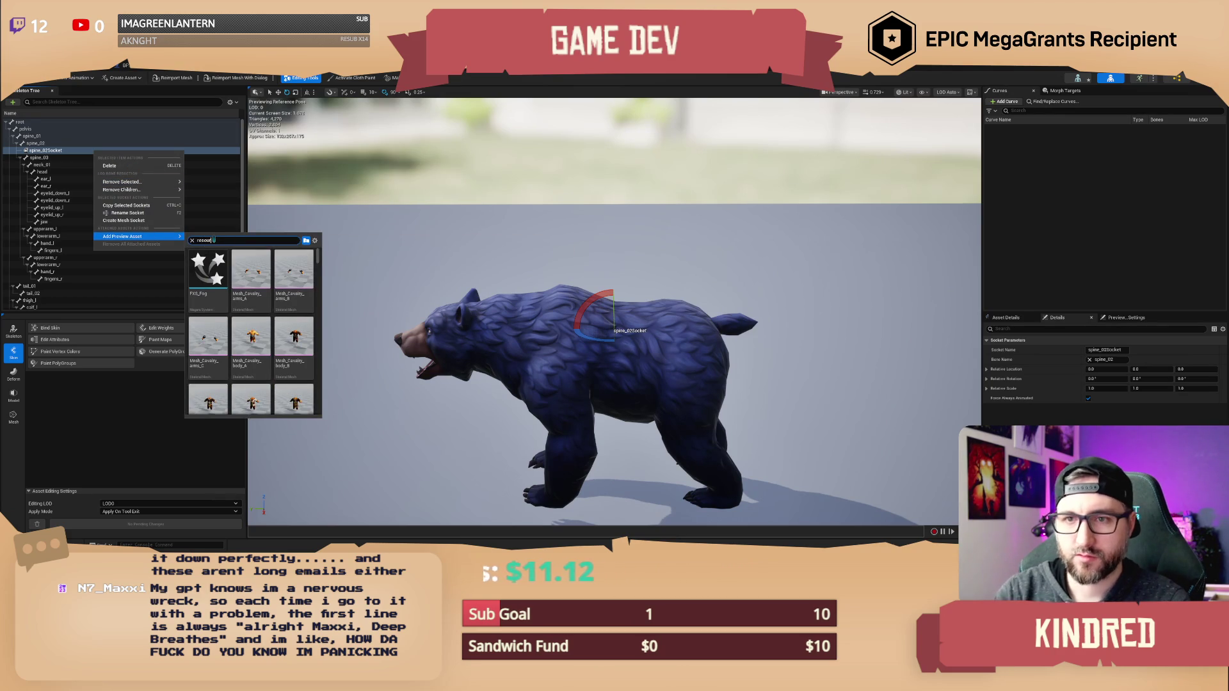
click(208, 272)
mouse_move(576, 384)
mouse_down()
mouse_move(538, 313)
mouse_move(572, 292)
mouse_move(554, 290)
mouse_move(614, 266)
mouse_move(549, 275)
mouse_move(609, 265)
mouse_up()
mouse_move(614, 262)
mouse_down()
mouse_move(554, 306)
mouse_move(604, 320)
mouse_move(537, 282)
mouse_move(486, 301)
mouse_move(621, 279)
mouse_move(544, 275)
mouse_move(556, 240)
mouse_up()
Tilt the container socket by about -3 degrees with the rotation gizmo.
key(e)
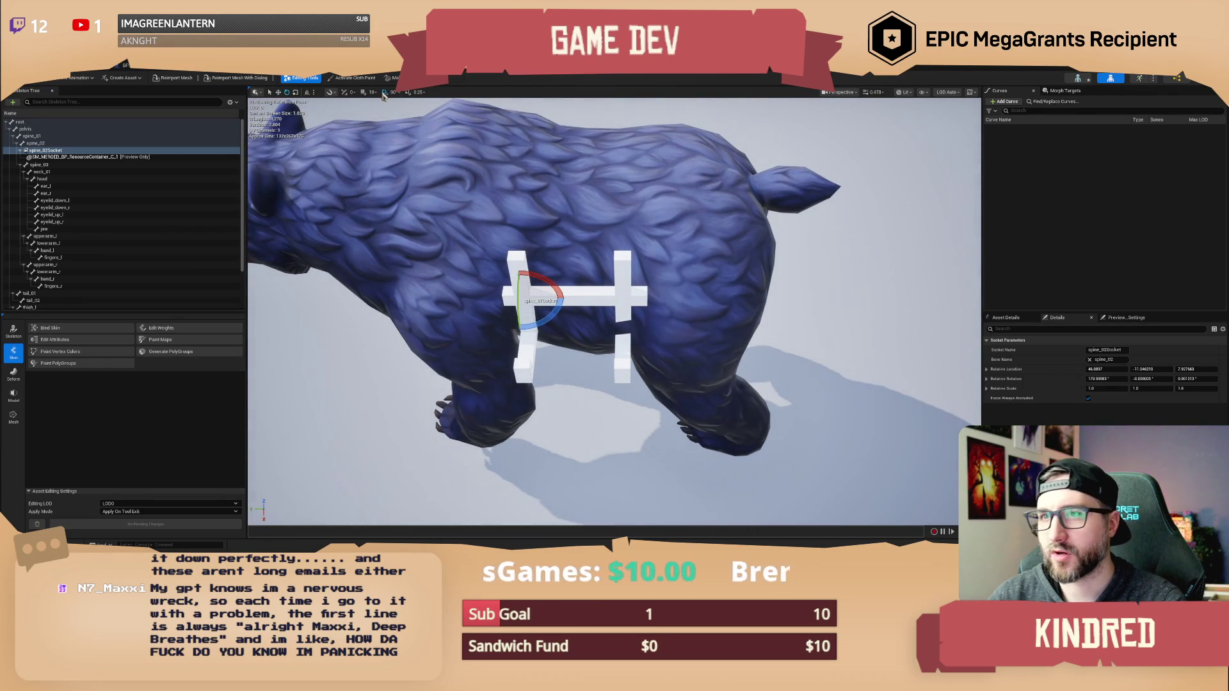
drag(520, 328, 516, 337)
mouse_move(608, 384)
mouse_down()
mouse_move(608, 423)
mouse_move(563, 391)
mouse_move(538, 390)
mouse_up()
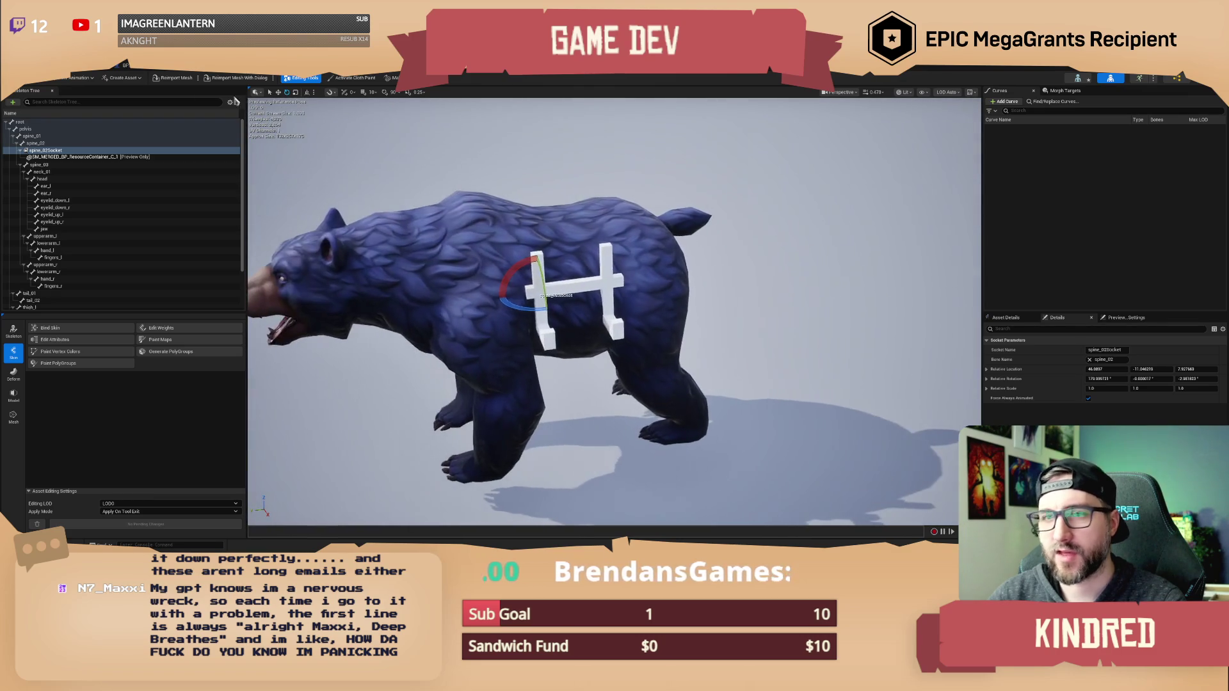
Rename spine_02Socket to SKT_ResCont and bring up the BP_ResourceContainer event graph.
click(91, 111)
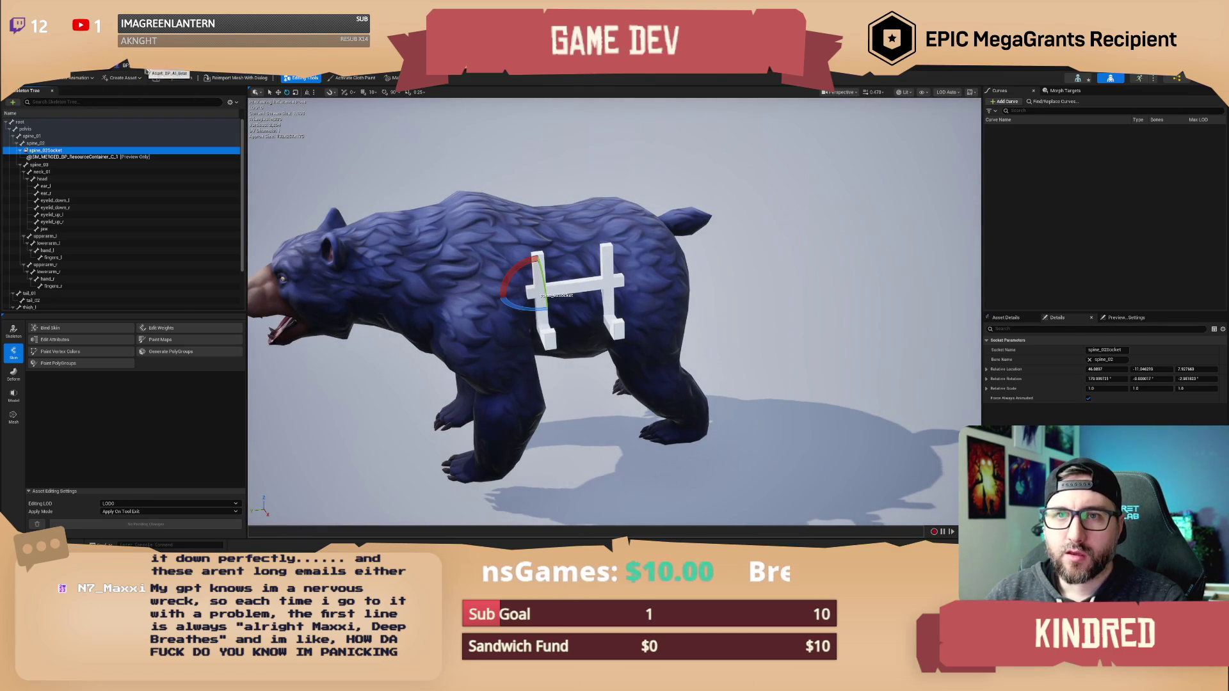
click(128, 66)
click(89, 66)
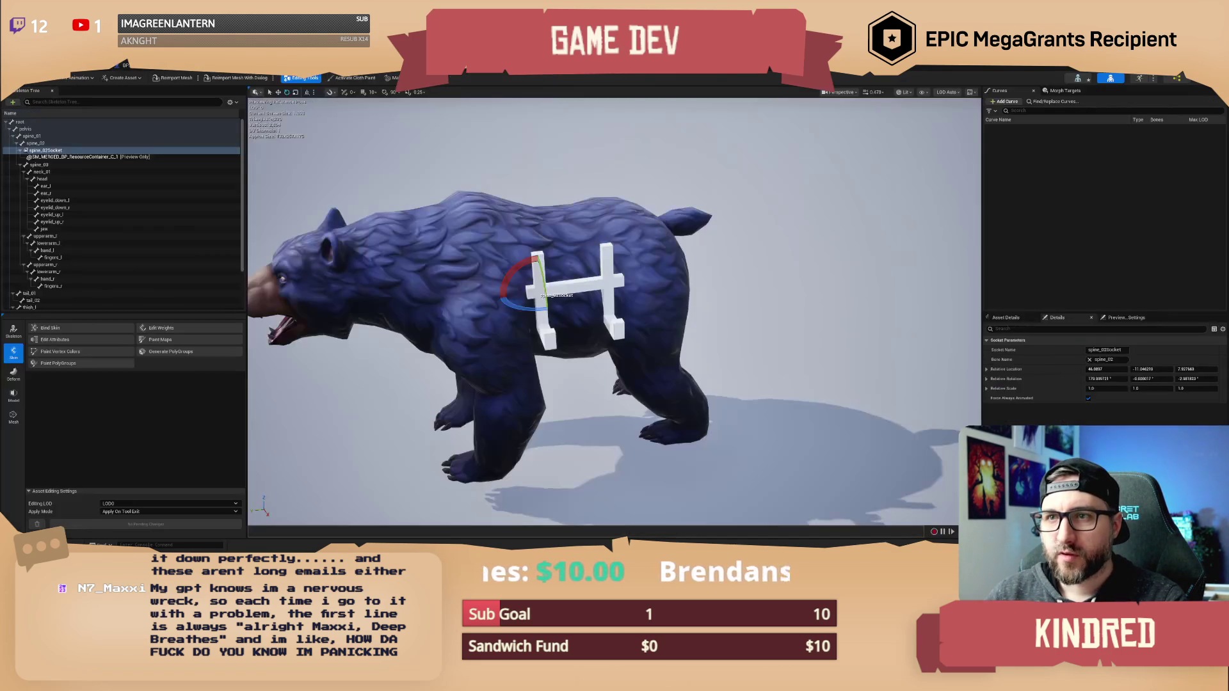
click(46, 153)
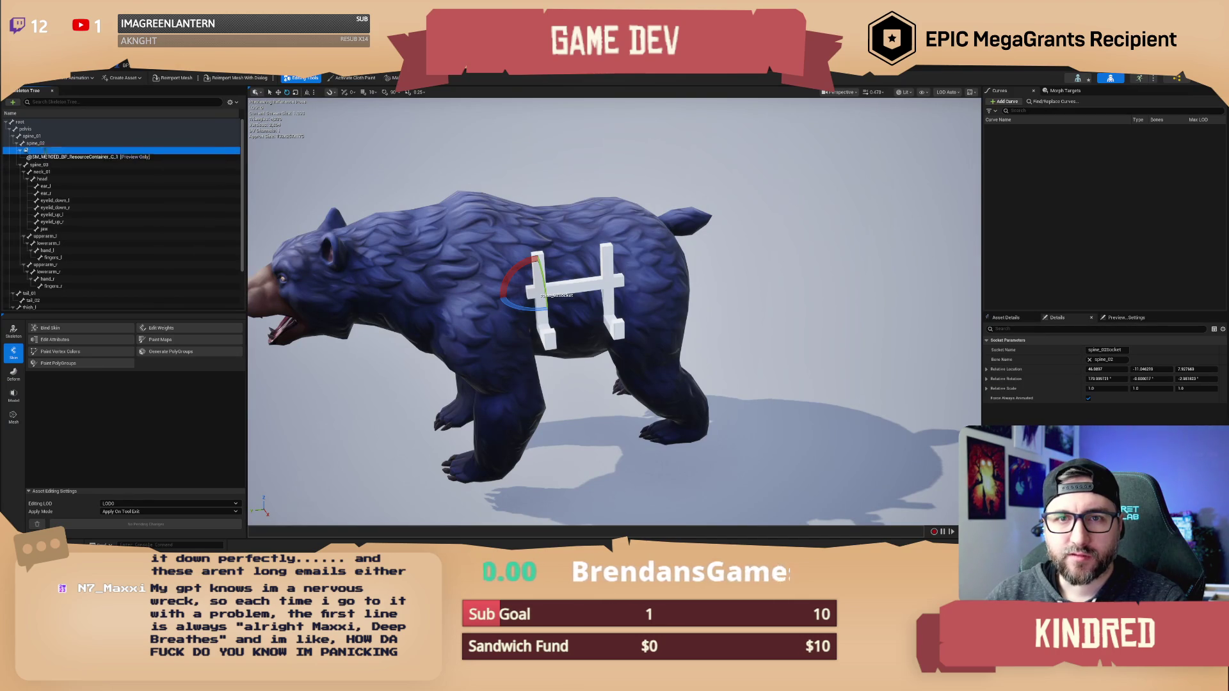
text(SKT_Re)
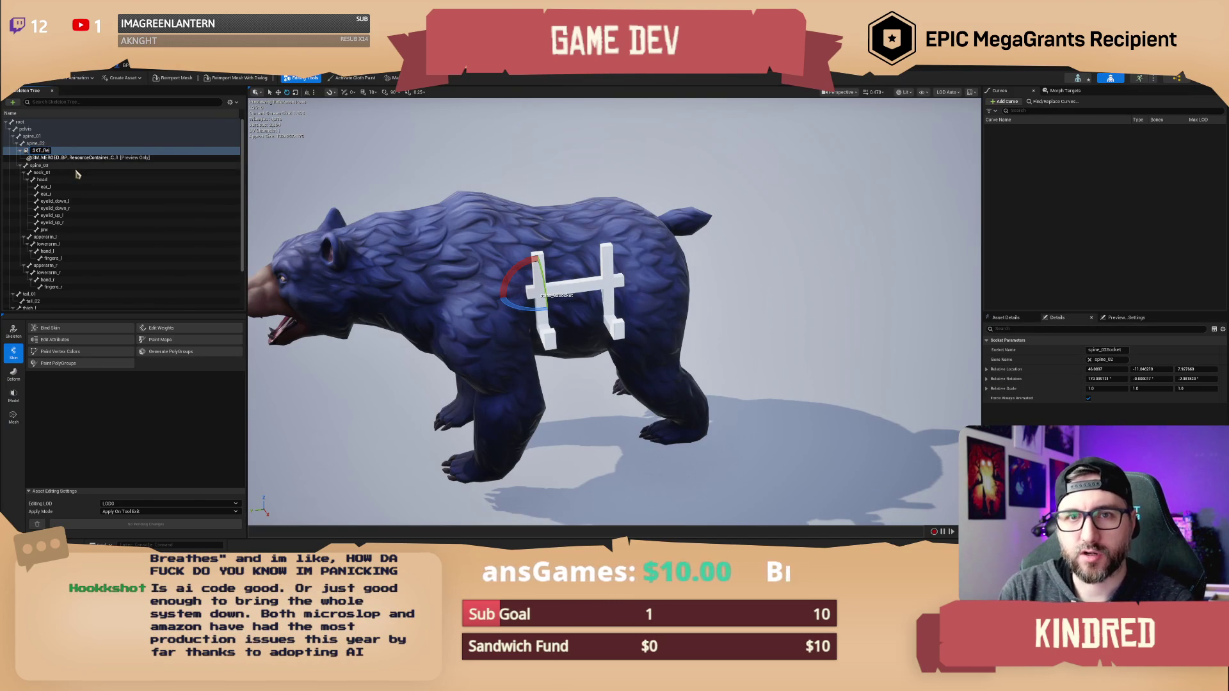
text(sCont)
key(Return)
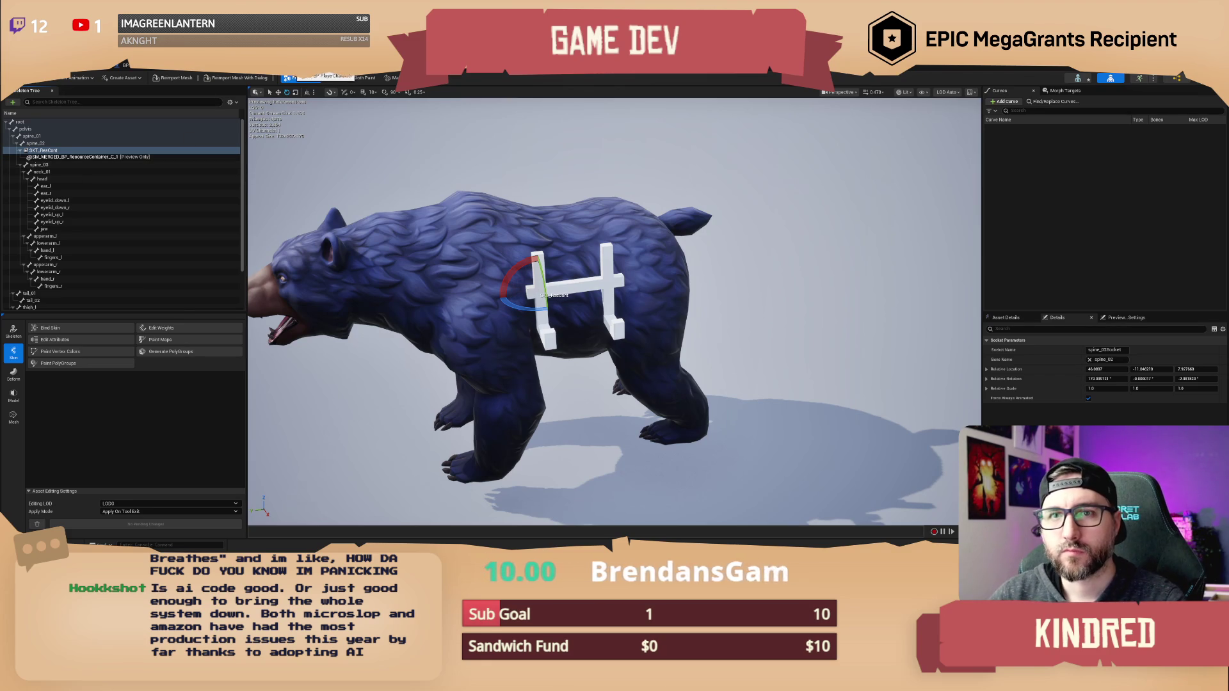
click(216, 74)
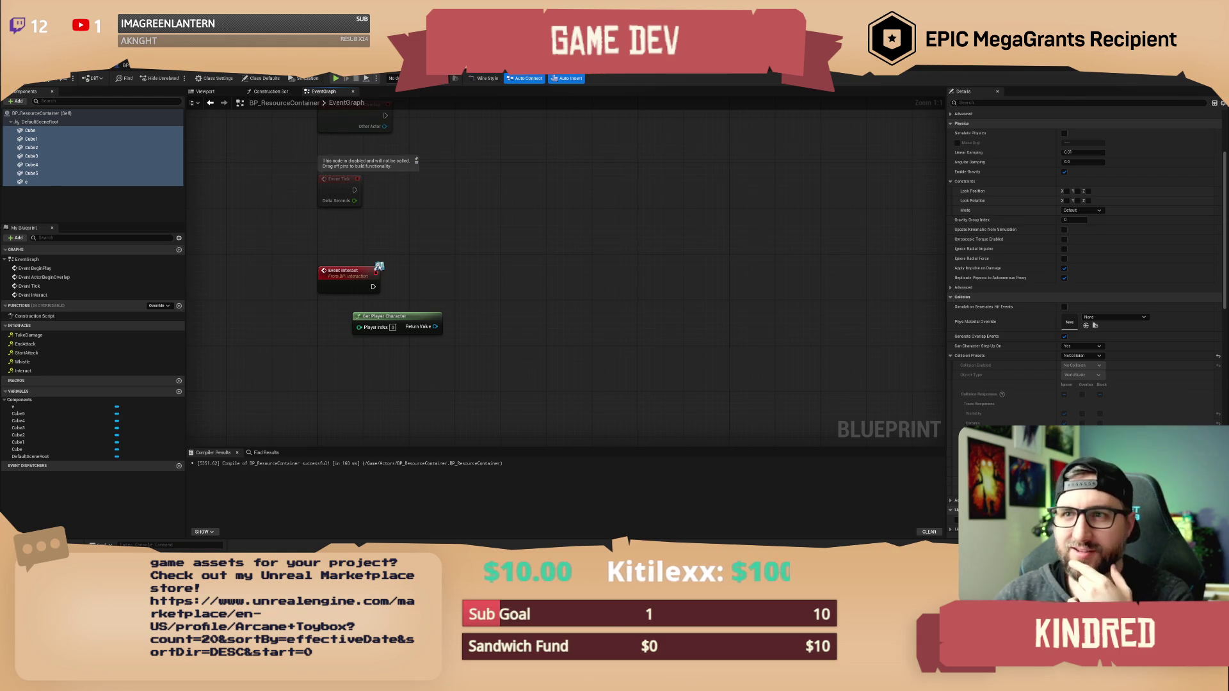
Rename the bear's SKT_ResCont socket to SKT_ResourceContainer, then deselect the spine_01 bone.
click(77, 65)
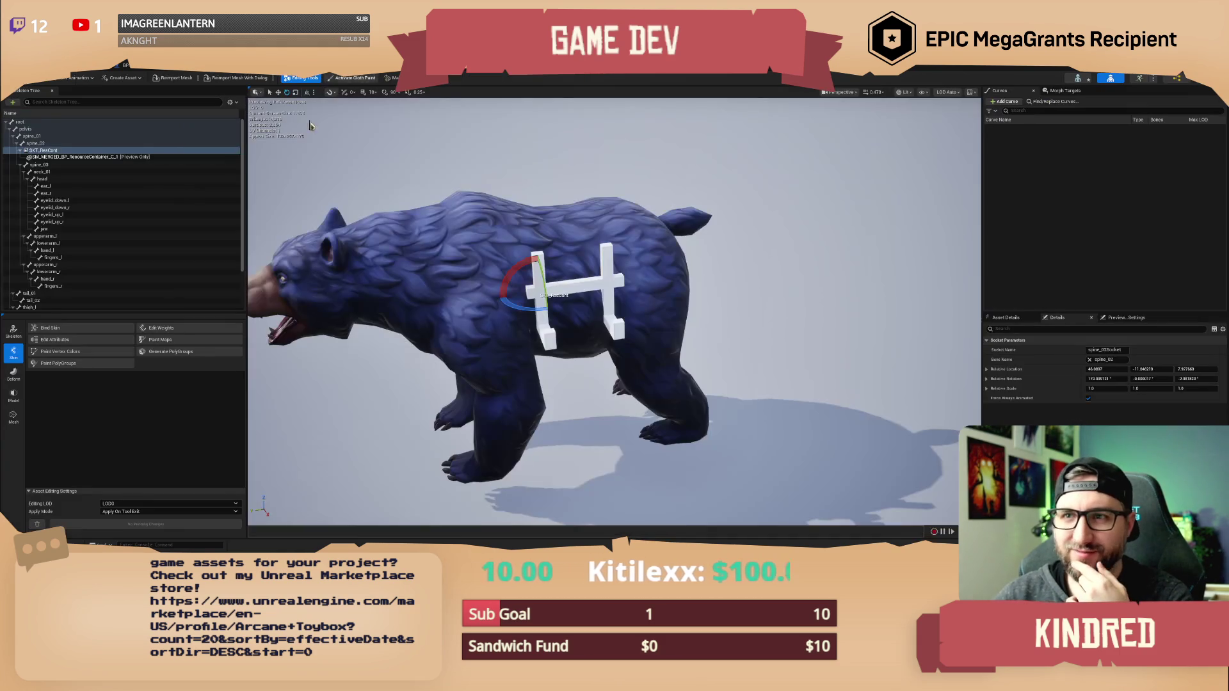
right_click(57, 153)
click(114, 159)
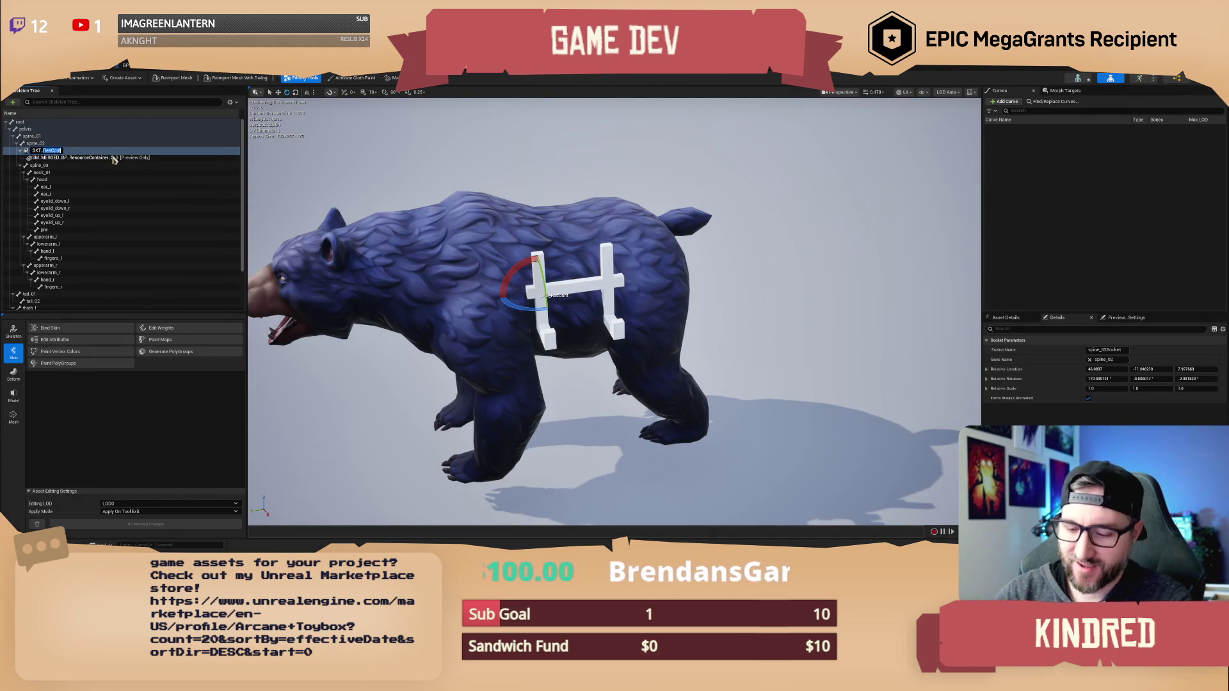
text(Resour)
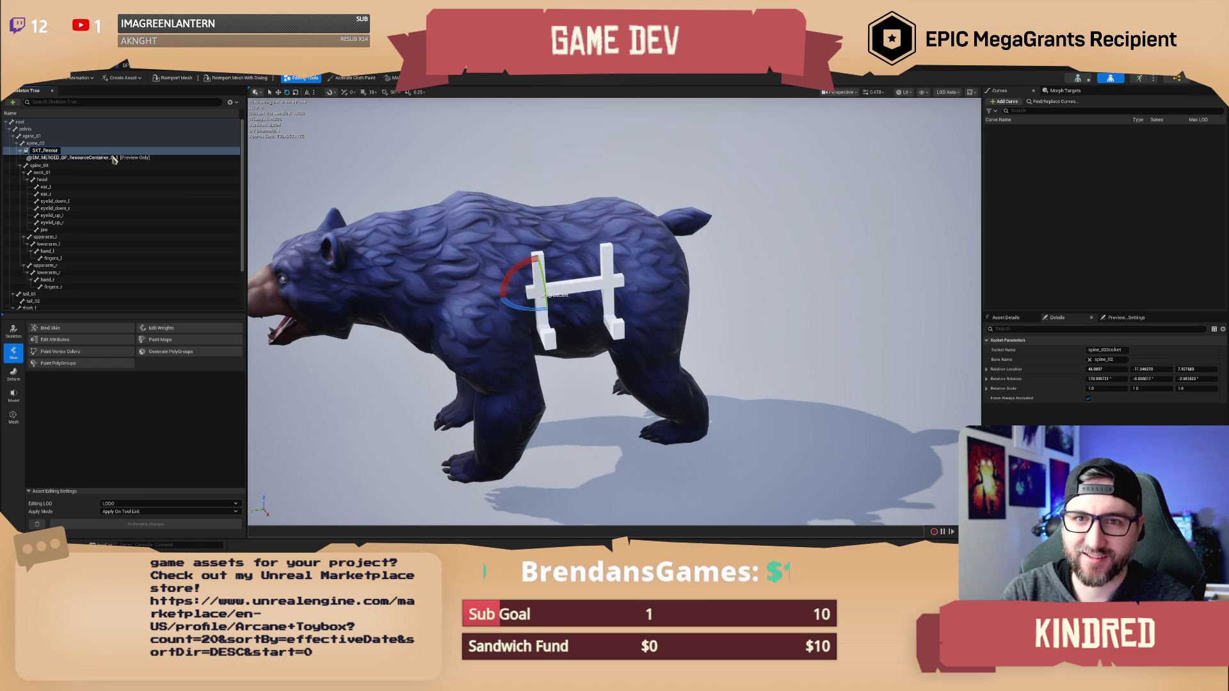
text(ceContainer)
key(Return)
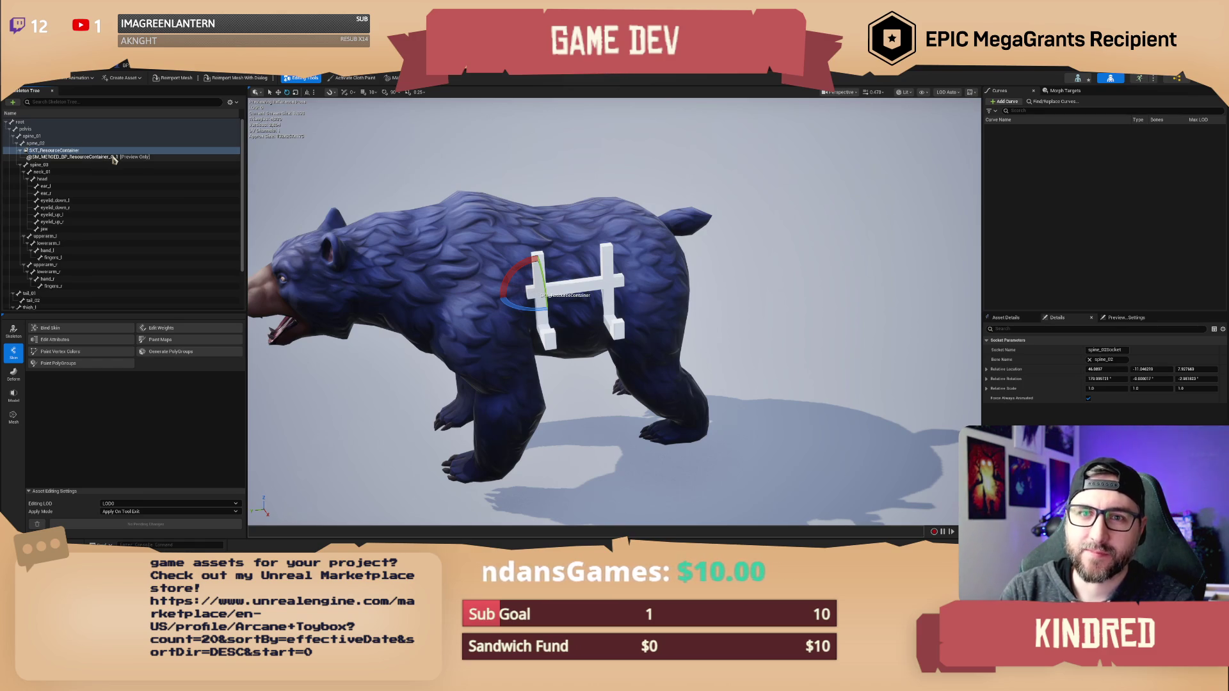
click(44, 151)
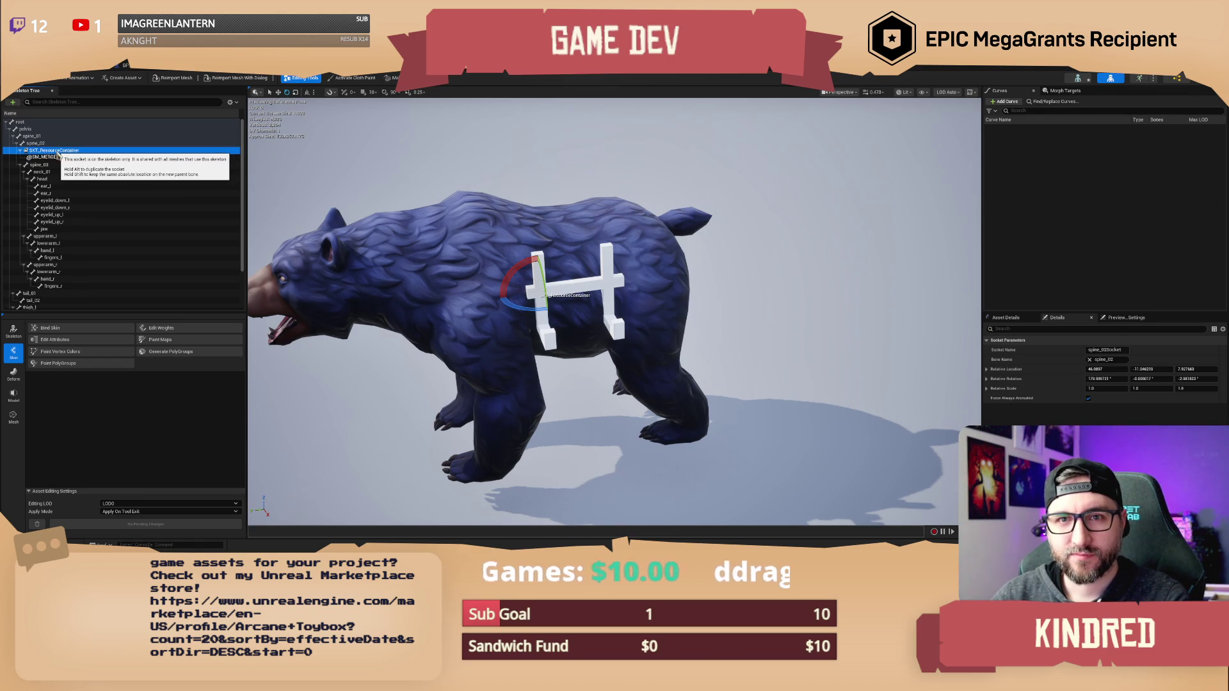
key(F2)
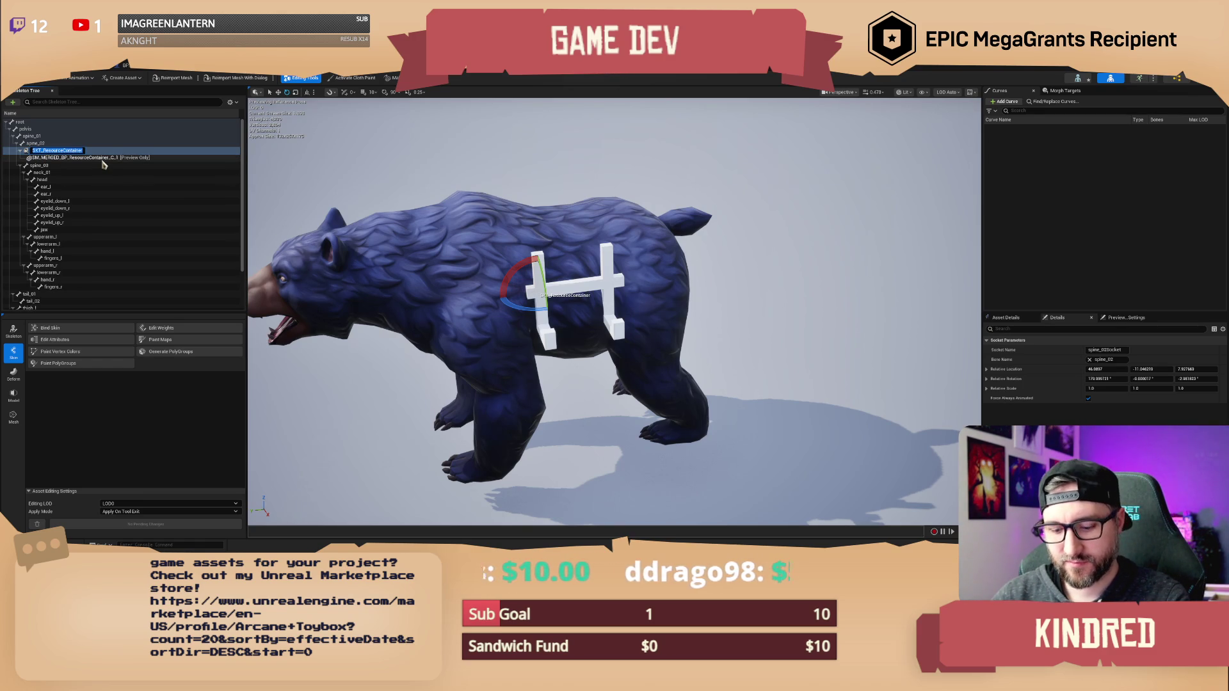
key(Escape)
key(Up)
key(Up)
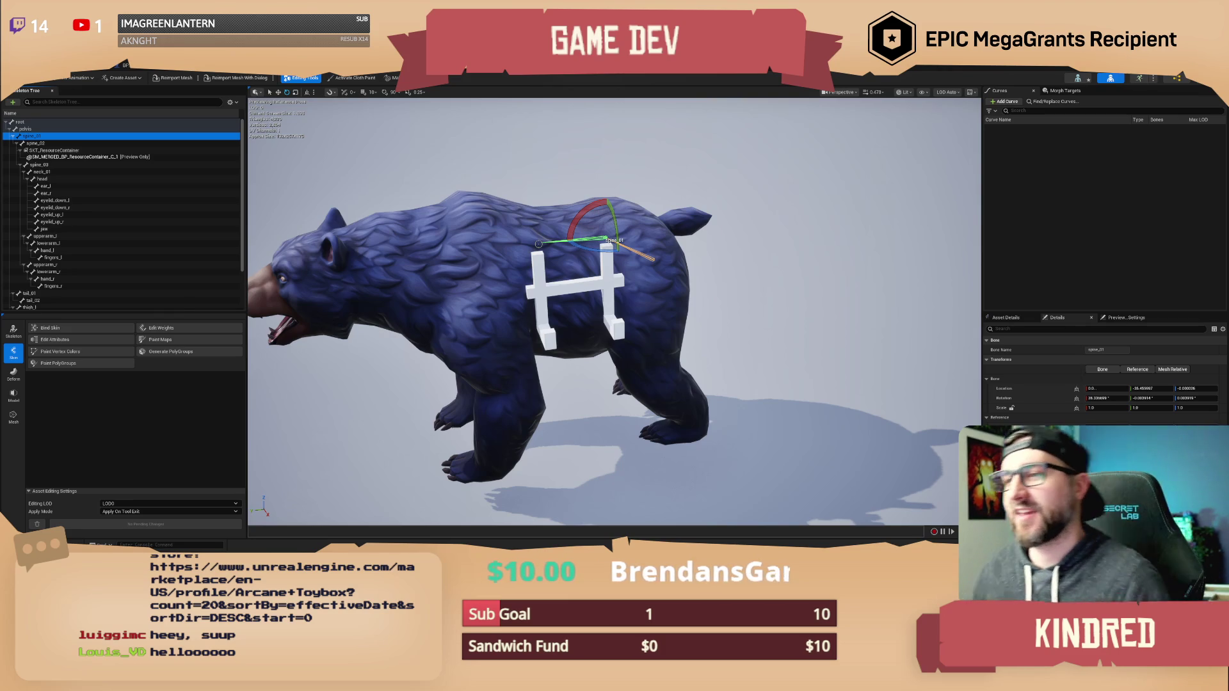
click(712, 230)
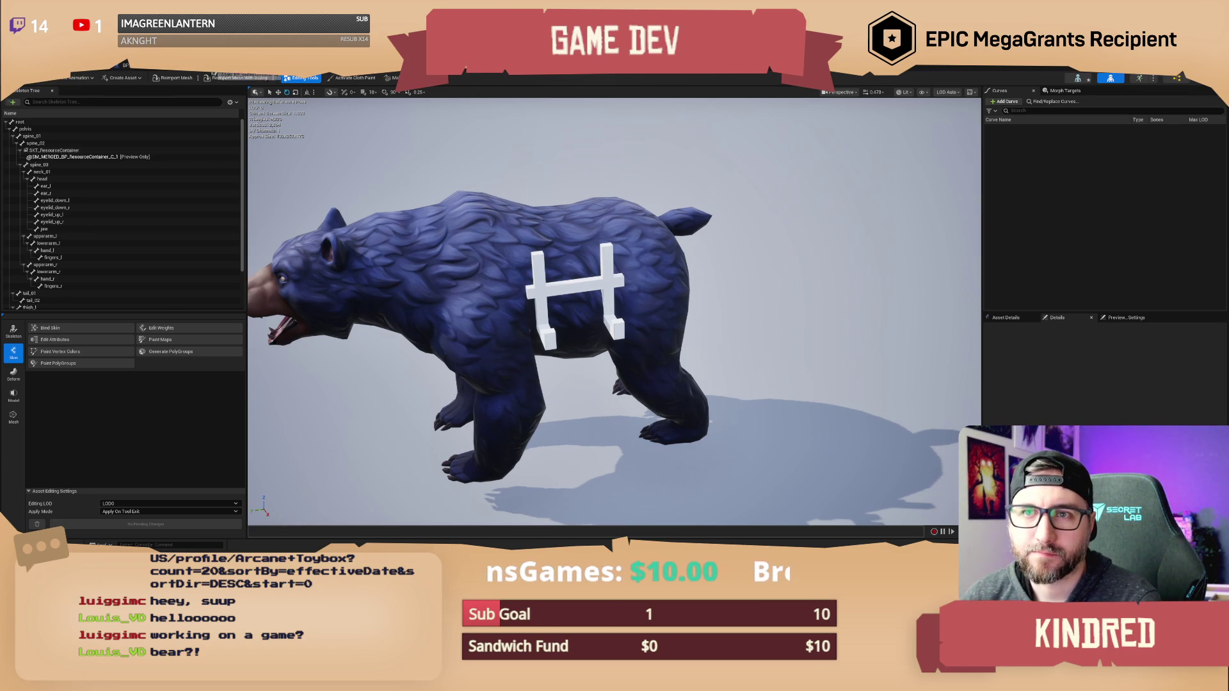
Move from the BP_ResourceContainer graph to the BP_AI_Bear event graph.
key(ctrl+Tab)
click(149, 70)
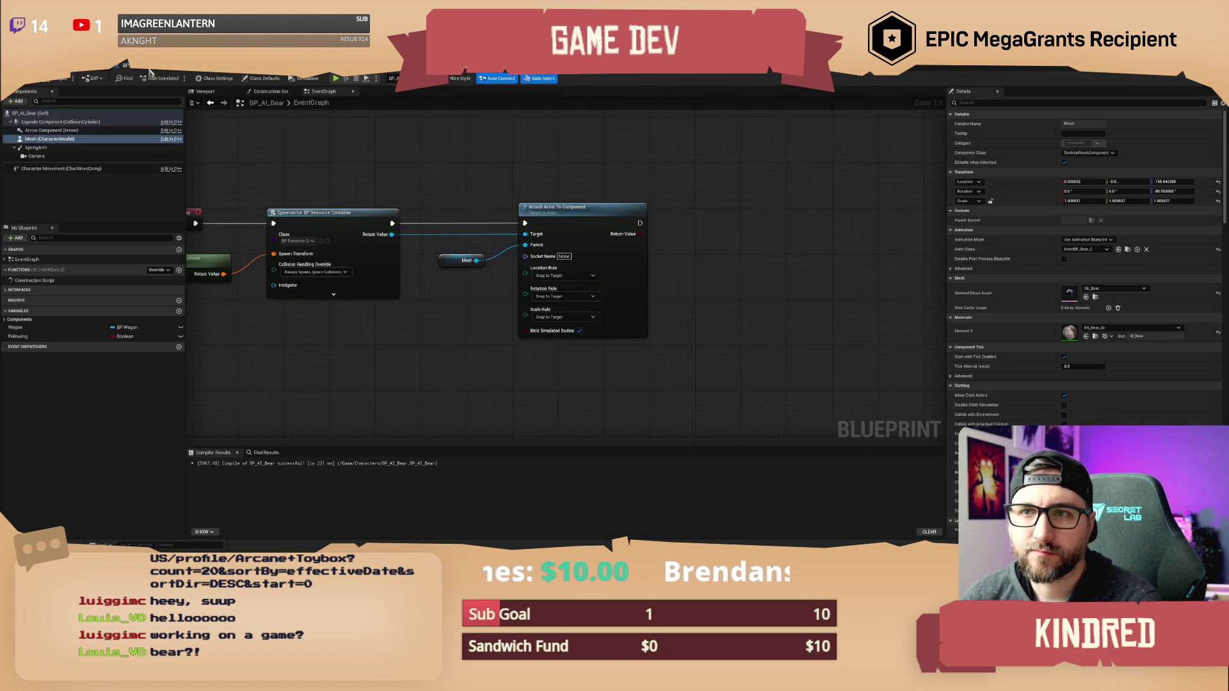
Set the Attach Actor To Component socket name to SKT_ResourceContainer and compile BP_AI_Bear.
click(604, 262)
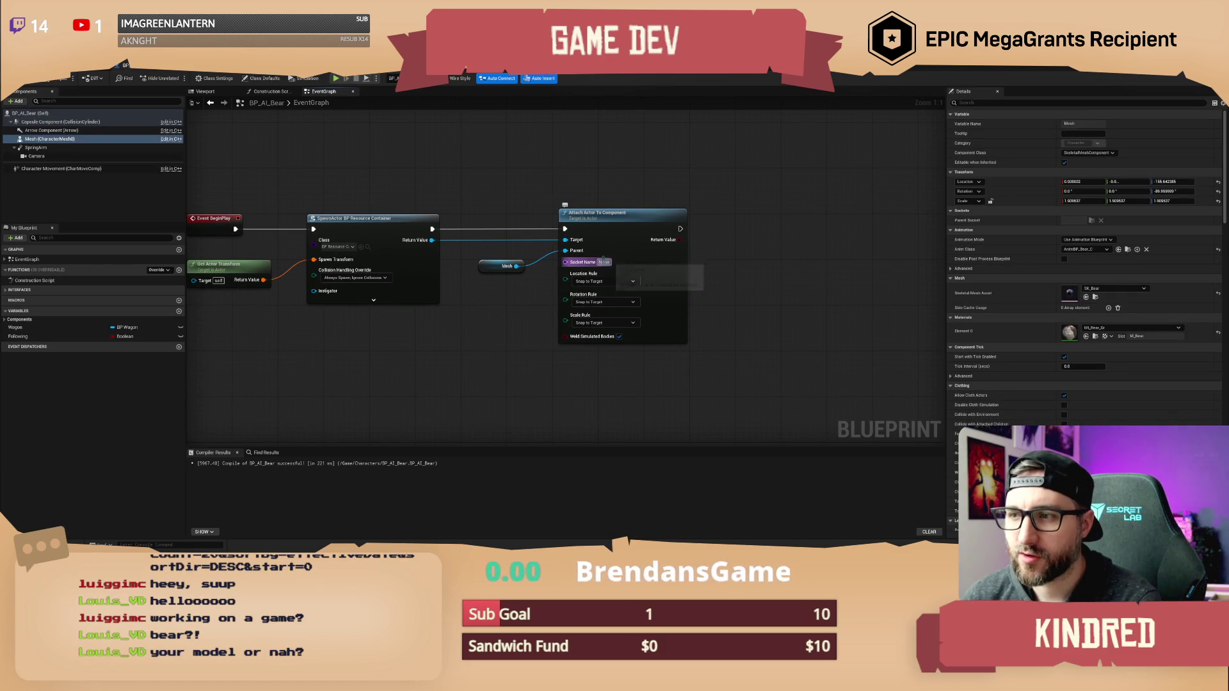
text(SKT_ResourceContainer)
key(Return)
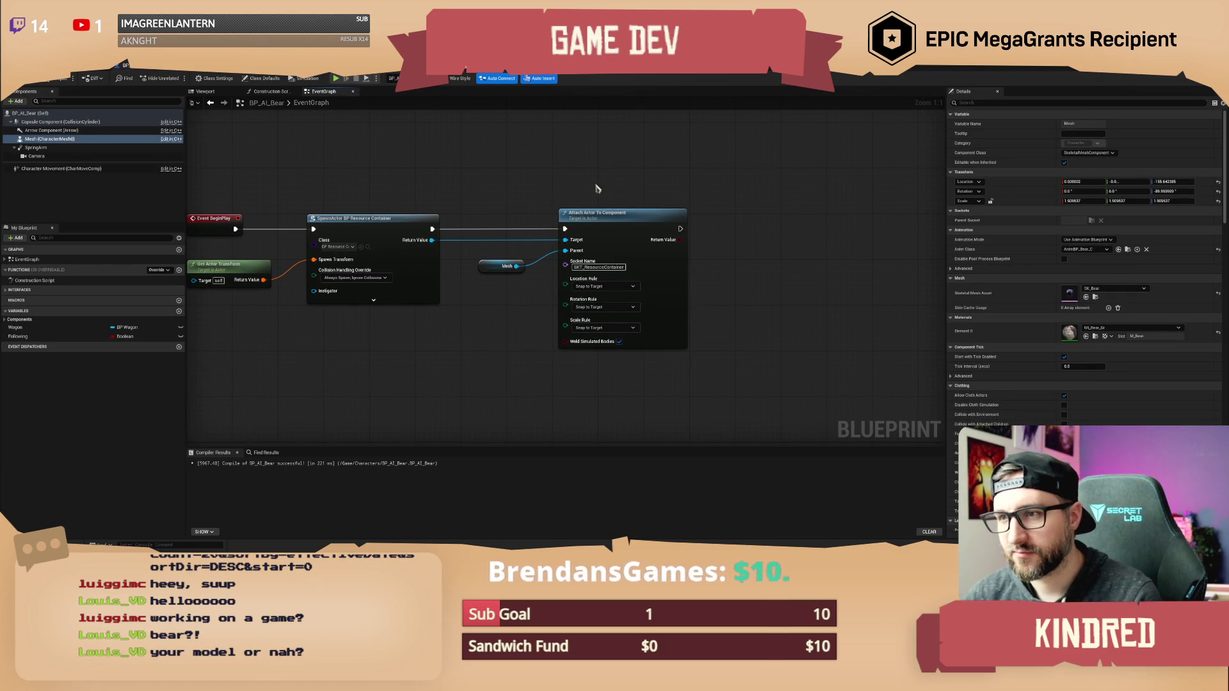
drag(599, 189, 648, 206)
click(48, 78)
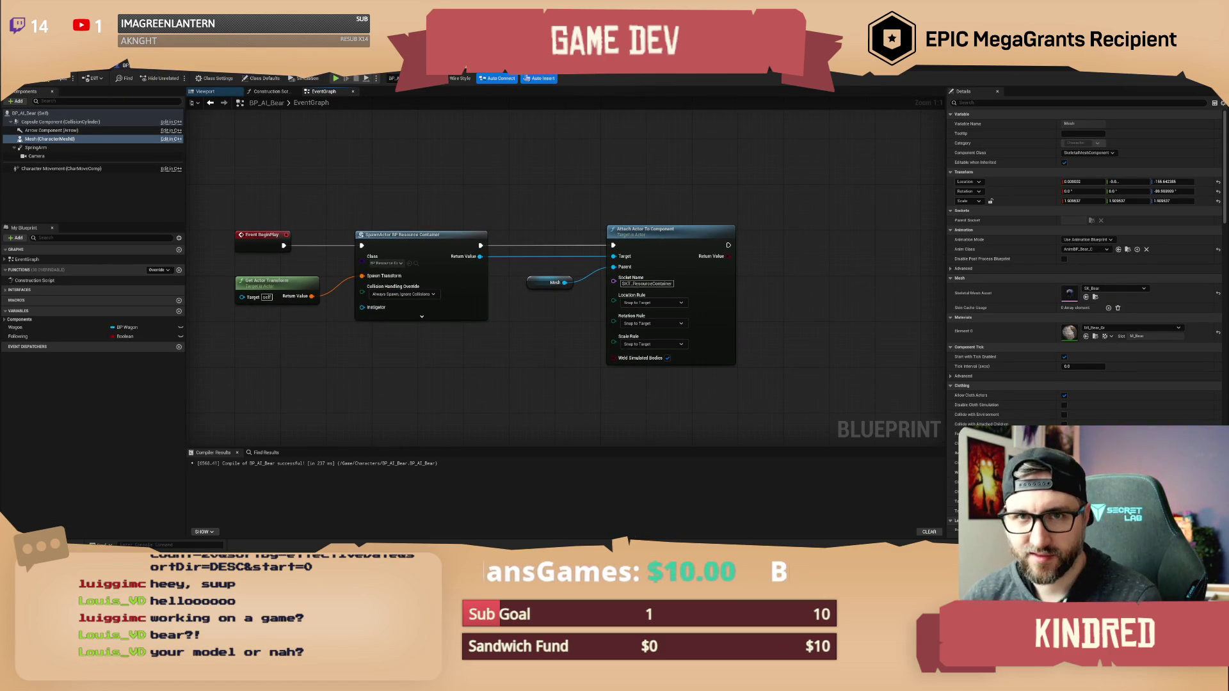
drag(555, 178, 568, 194)
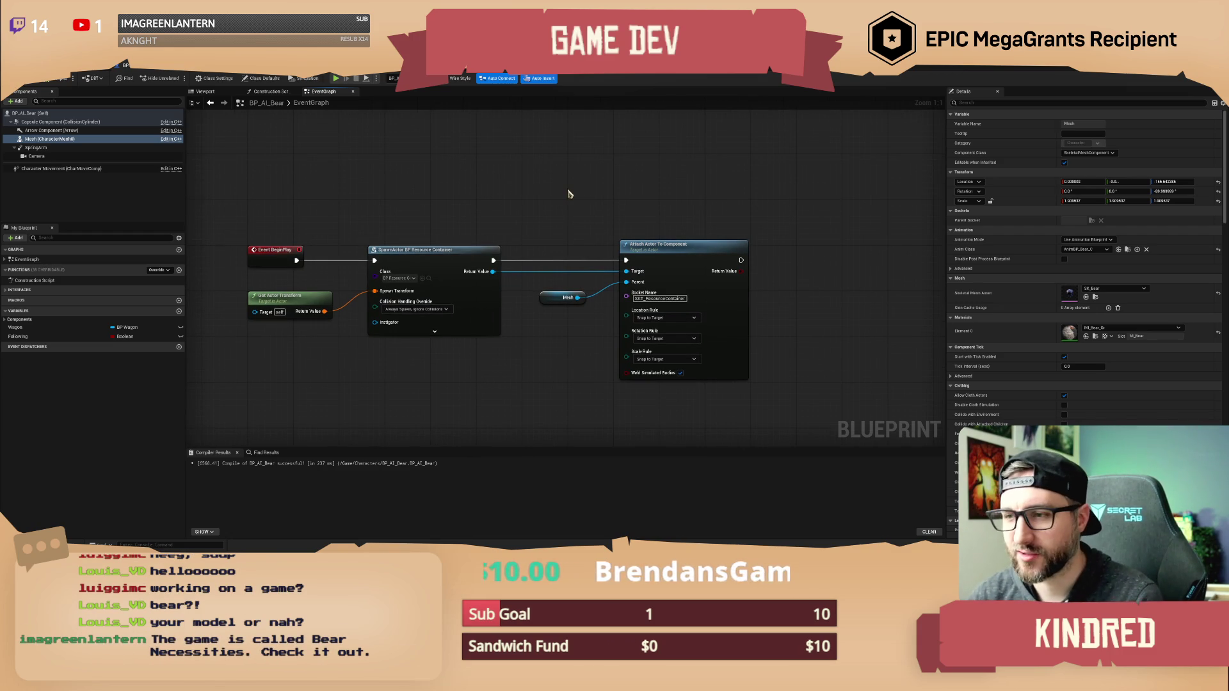
drag(568, 194, 548, 194)
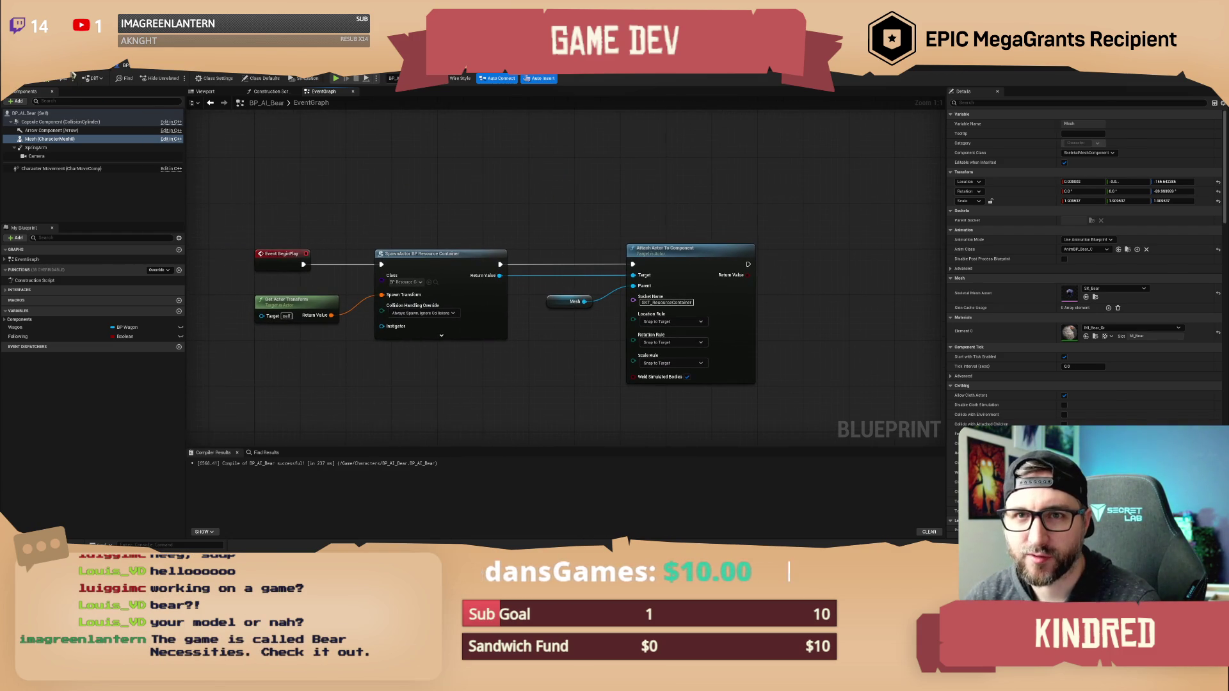
click(72, 75)
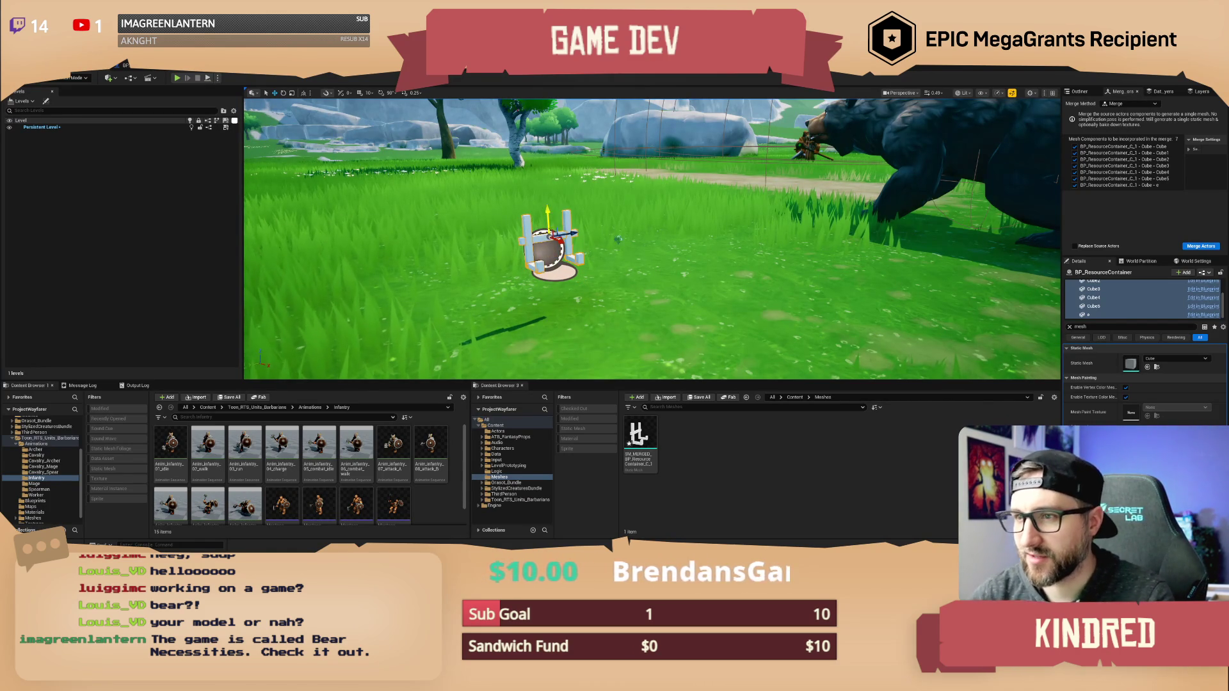
Delete the placed resource container actor and move the view toward the bear.
key(Delete)
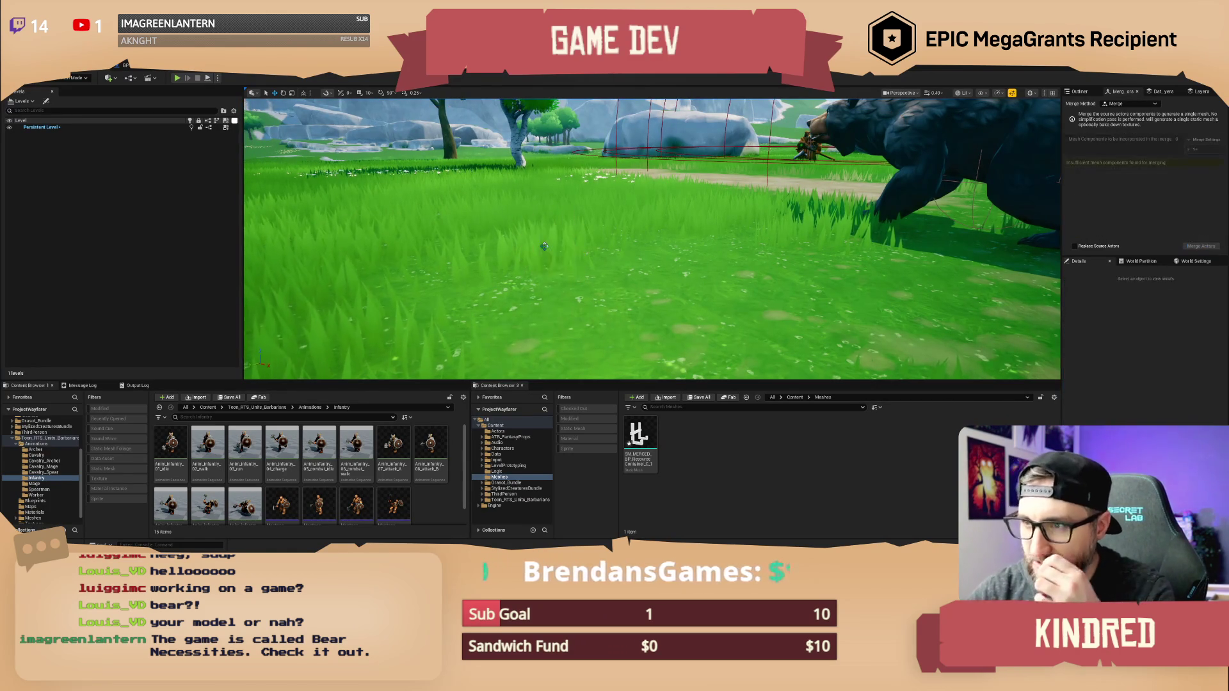
drag(544, 246, 640, 246)
key(w)
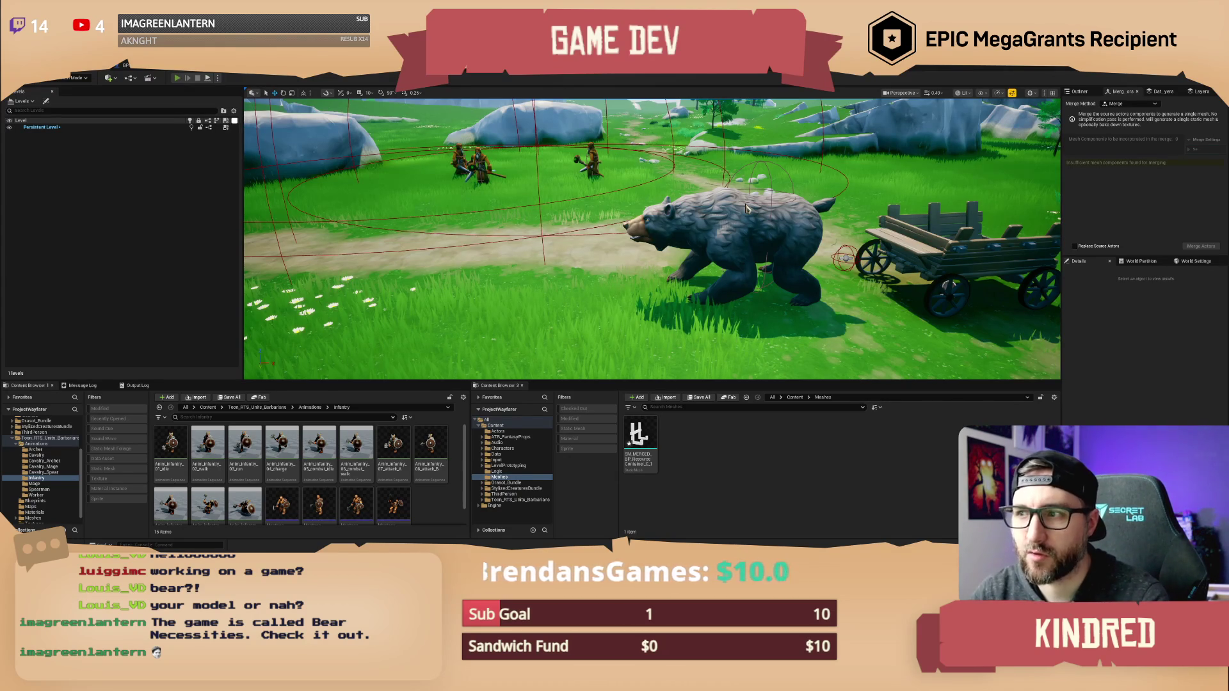
key(alt+p)
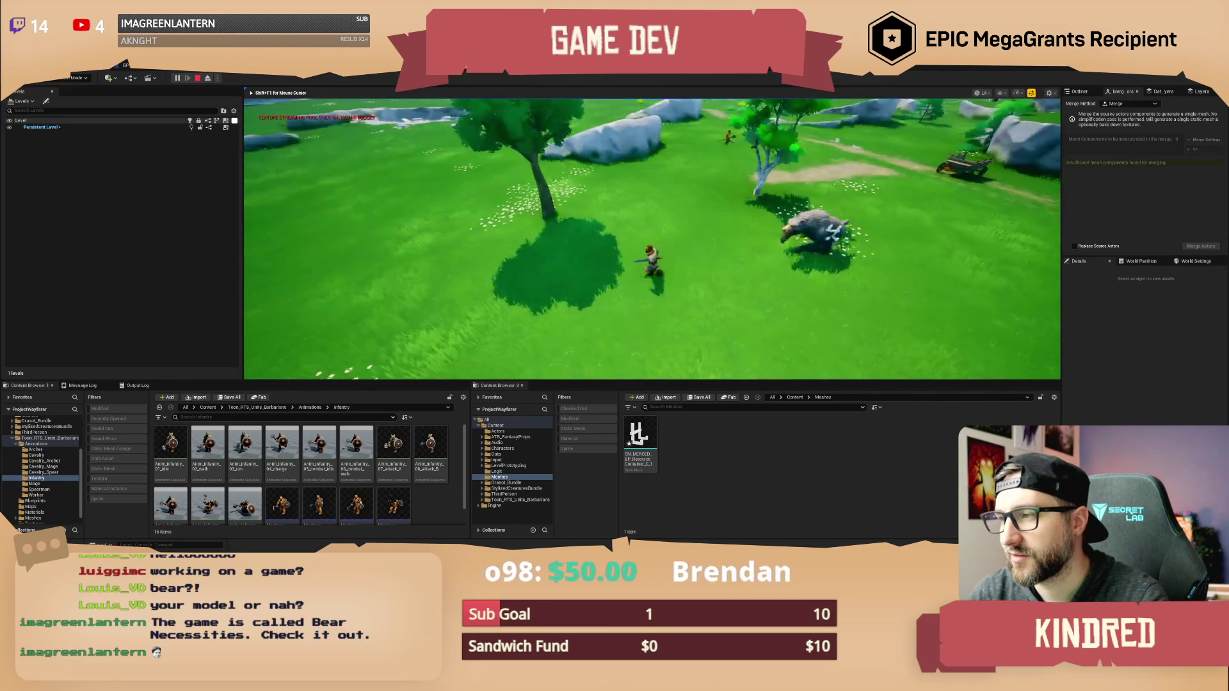
key(Escape)
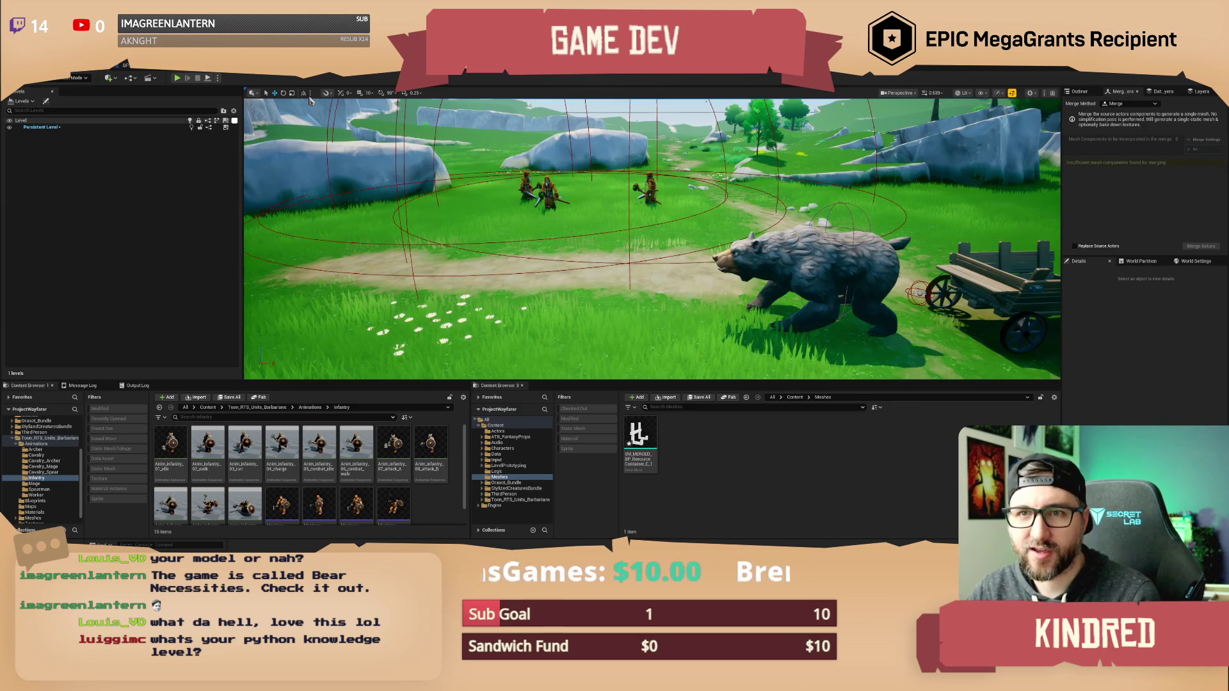
Browse the BP_PlayerCharacter event graph around the DEBUG: Whistle, trace and Jump nodes.
click(125, 65)
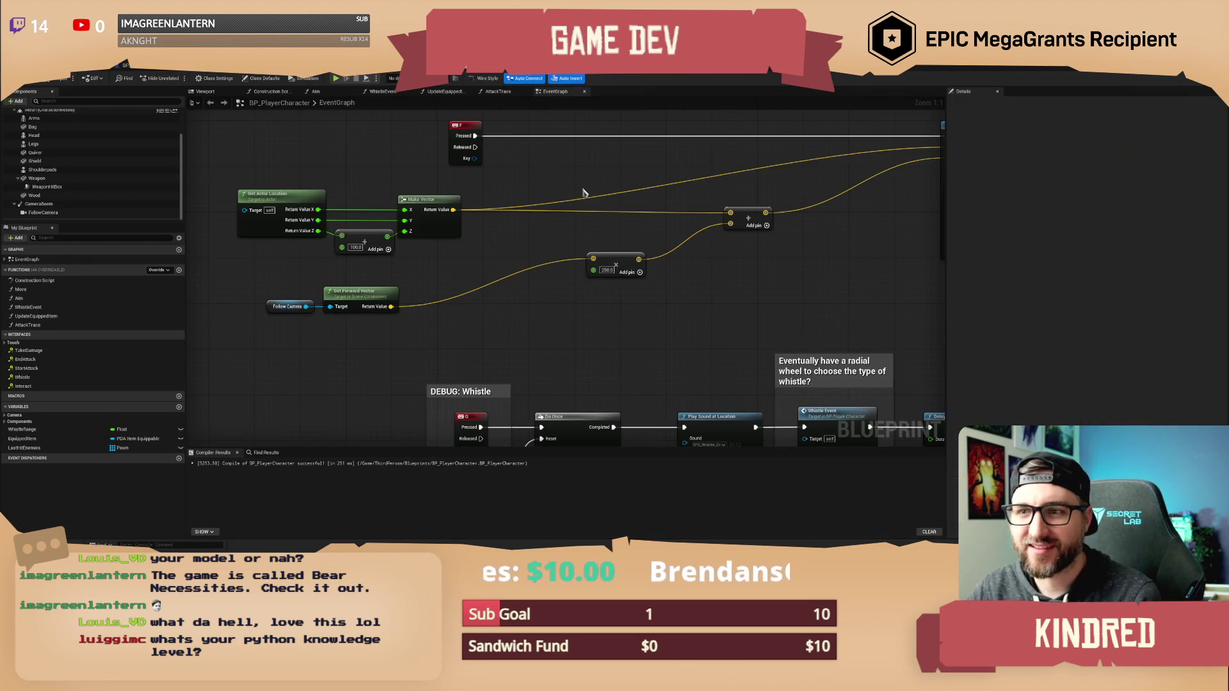
drag(608, 221, 347, 169)
scroll(608, 222, down, 2)
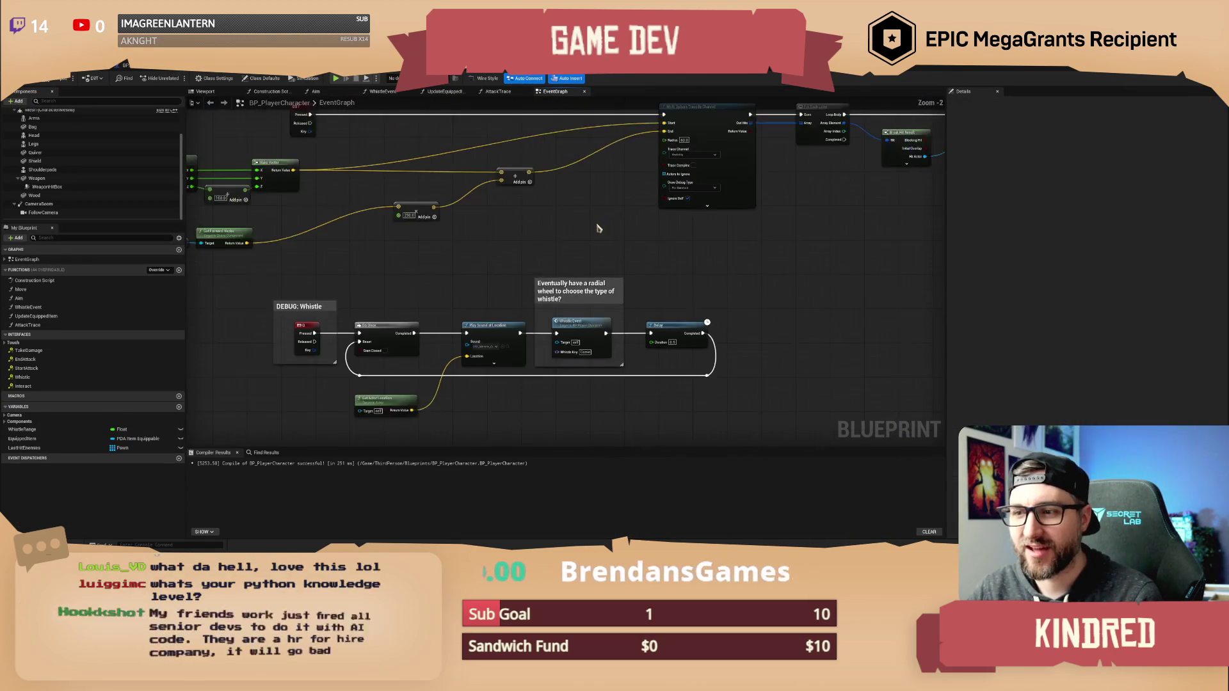
drag(596, 234, 609, 177)
click(593, 222)
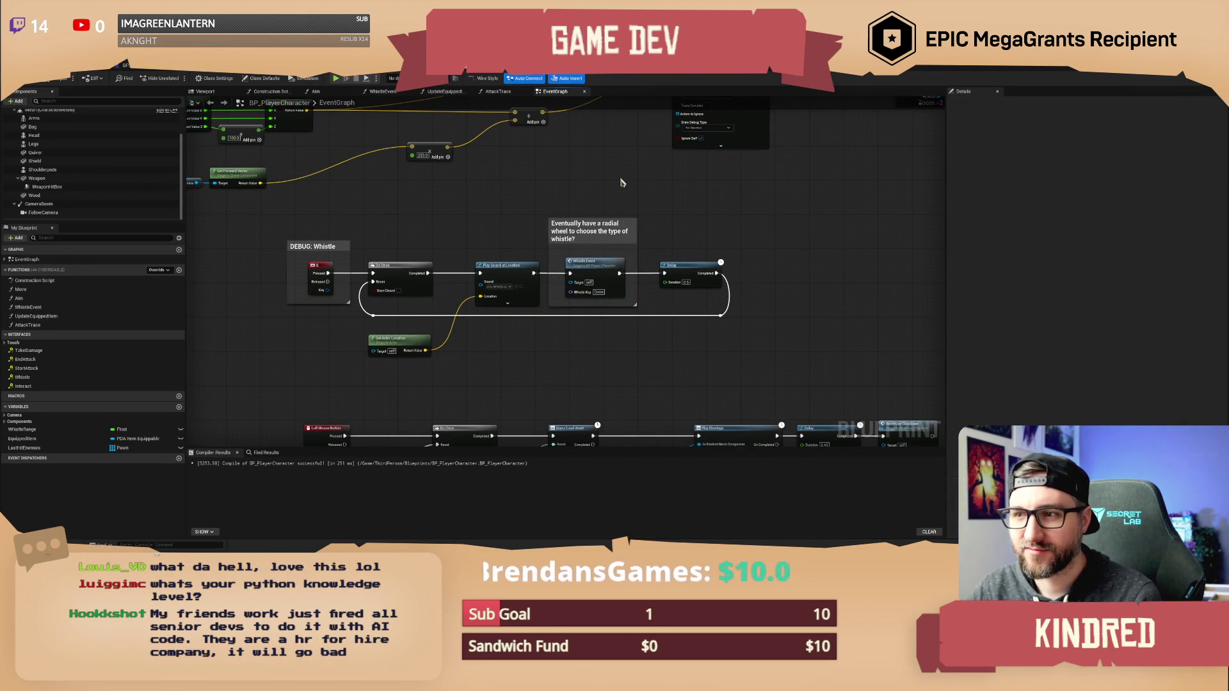
click(691, 217)
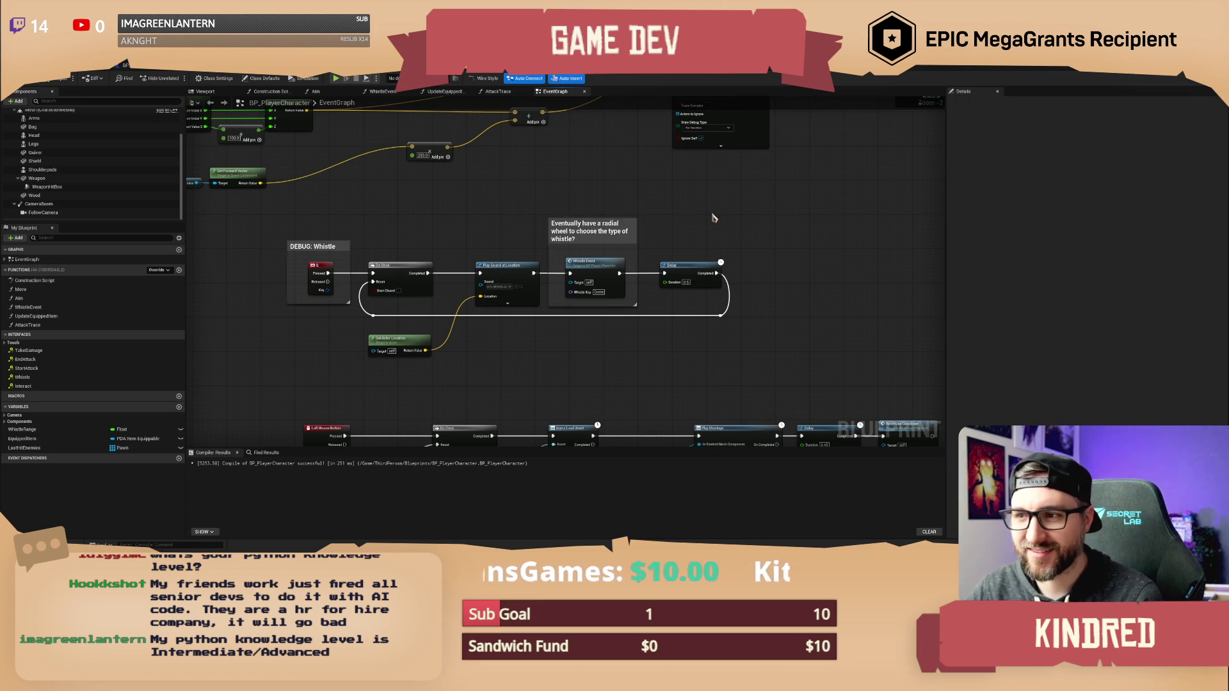
scroll(644, 288, down, 3)
mouse_move(644, 288)
mouse_down()
mouse_move(659, 284)
mouse_move(639, 183)
mouse_move(587, 180)
mouse_up()
scroll(587, 179, up, 2)
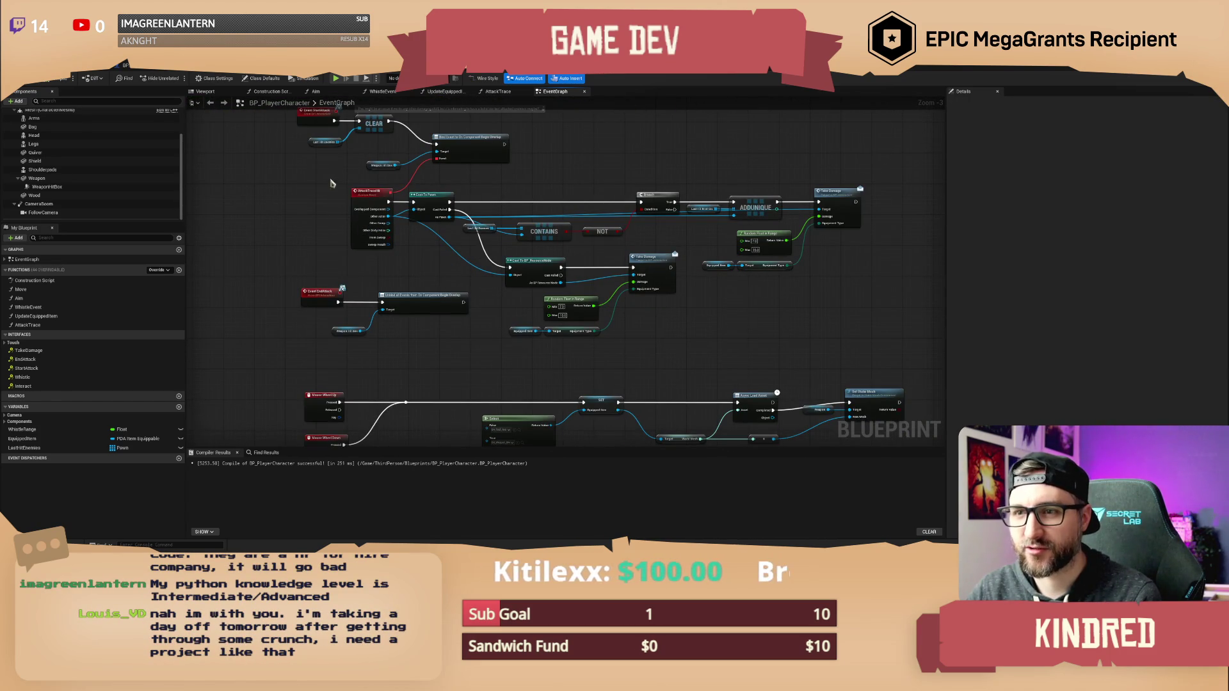
drag(592, 128, 611, 259)
drag(634, 192, 631, 356)
mouse_move(694, 126)
mouse_down()
mouse_move(682, 230)
mouse_move(659, 294)
mouse_up()
scroll(707, 298, up, 3)
mouse_move(487, 208)
mouse_down()
mouse_move(697, 192)
mouse_move(417, 175)
mouse_up()
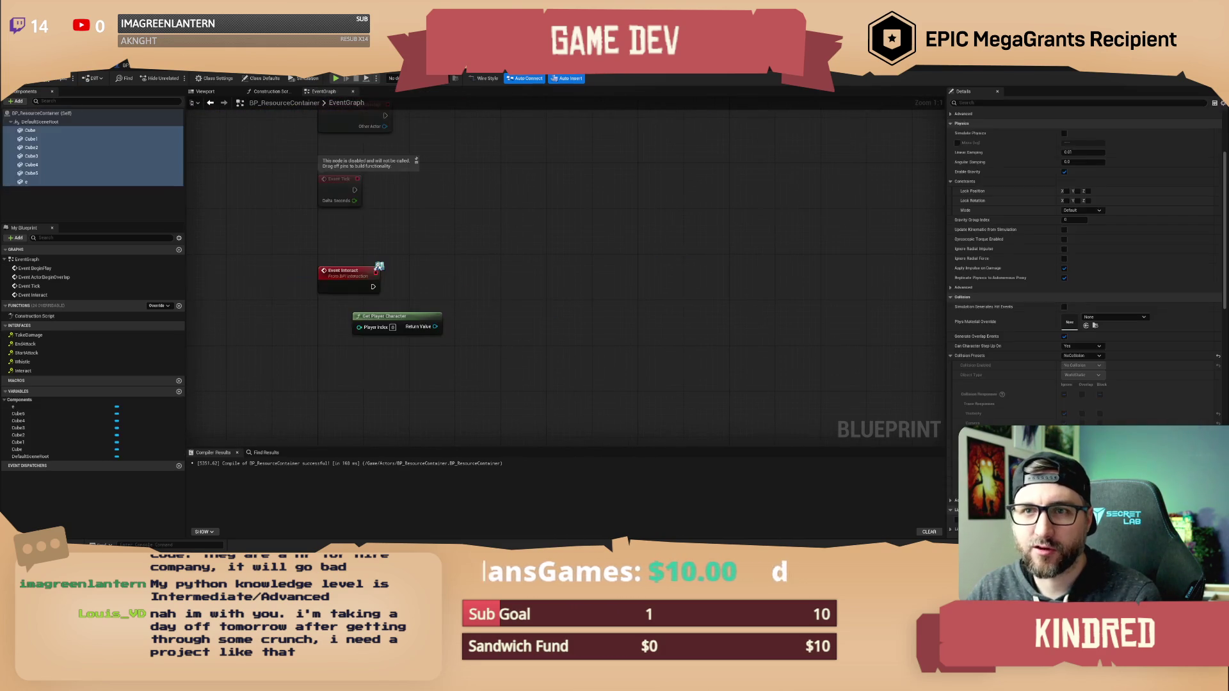
Connect Event Interact to a Print String showing the player character's display name.
mouse_move(480, 233)
mouse_down()
mouse_move(486, 192)
mouse_move(486, 239)
mouse_up()
drag(382, 268, 488, 244)
text(pr)
key(Return)
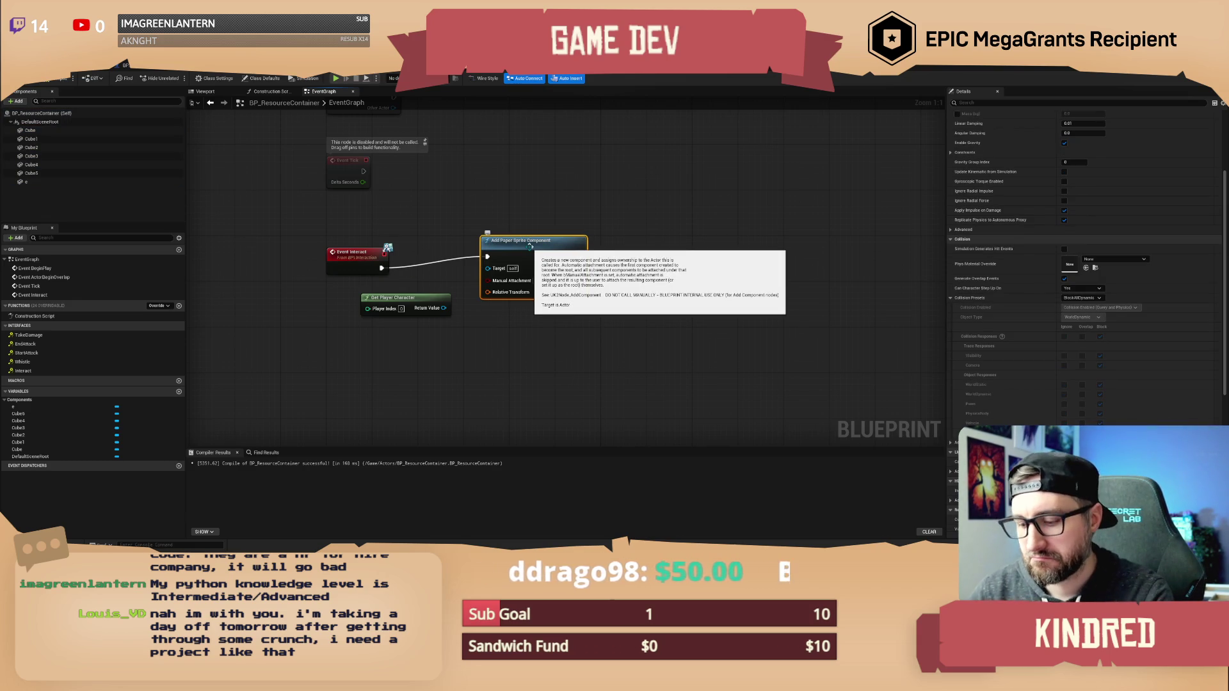
key(Delete)
drag(384, 269, 562, 258)
key(Escape)
key(Return)
mouse_move(443, 308)
mouse_down()
mouse_move(551, 298)
mouse_move(562, 280)
mouse_up()
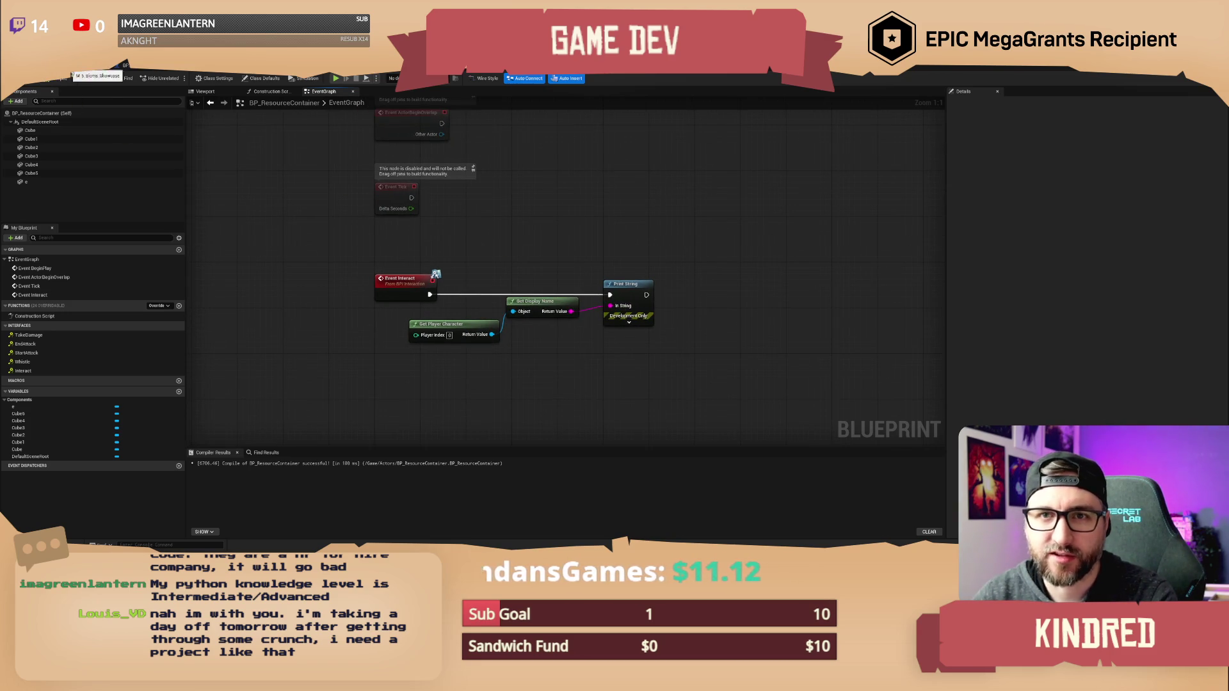
click(57, 82)
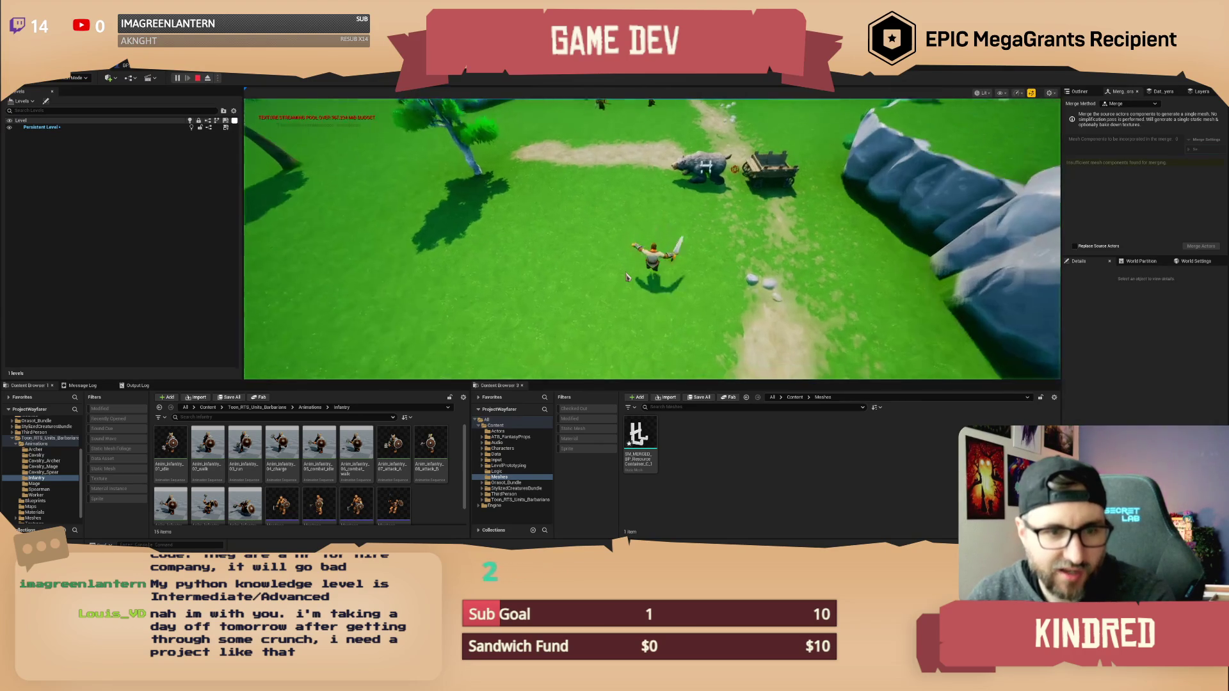
Play-test attacking the bear, stop the session, and switch to BP_ResourceContainer's event graph.
click(627, 277)
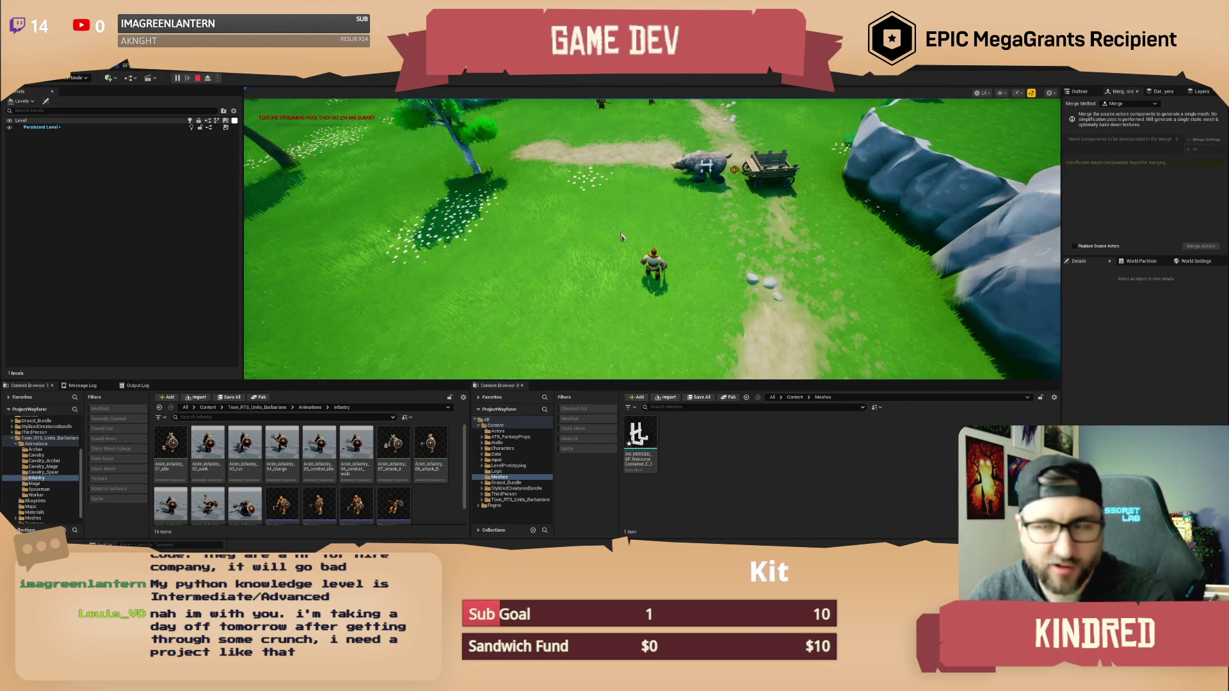
key(w)
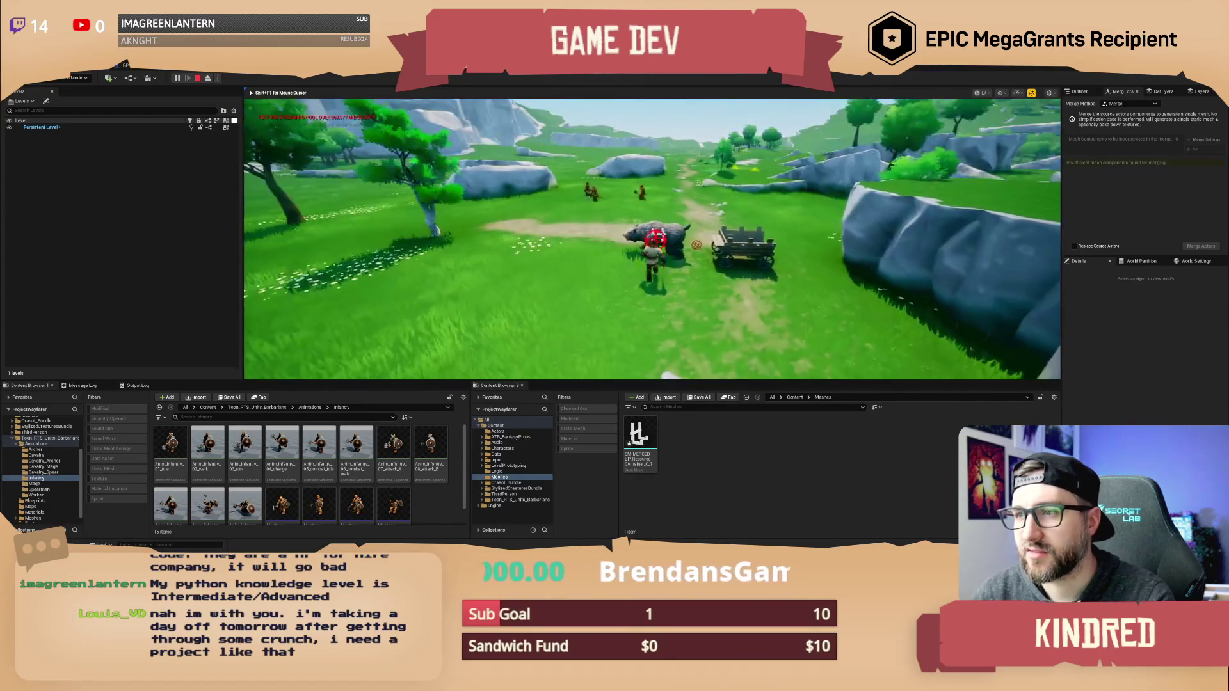
key(Escape)
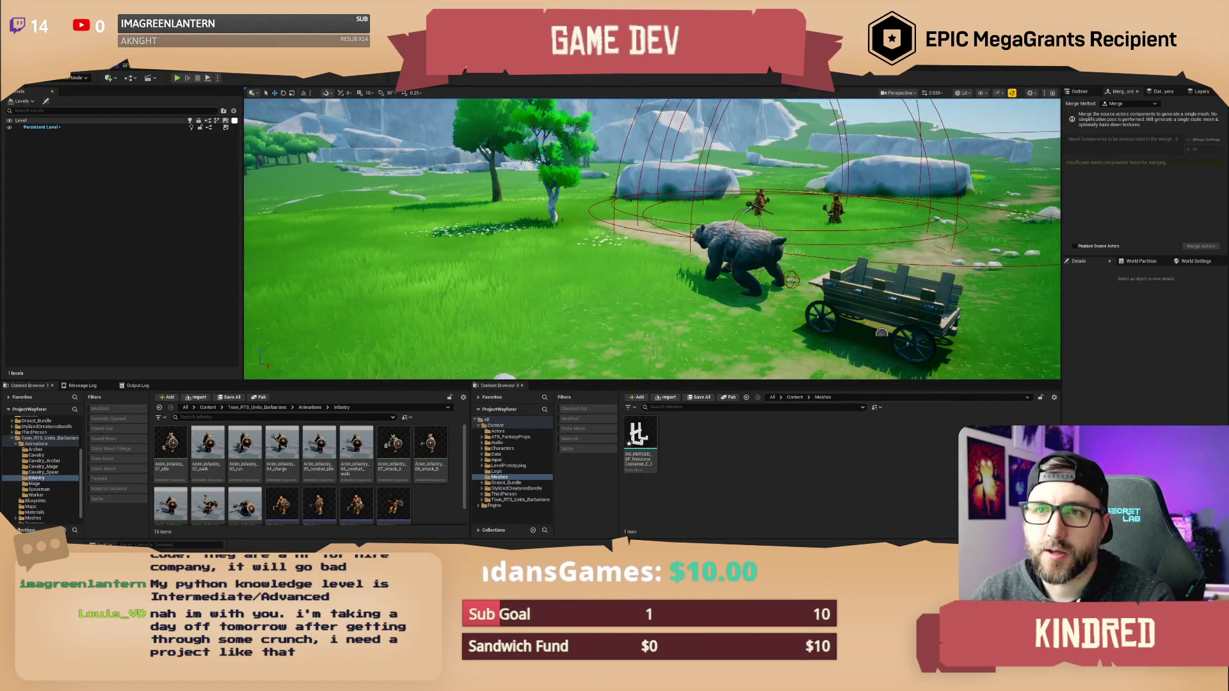
key(alt+Tab)
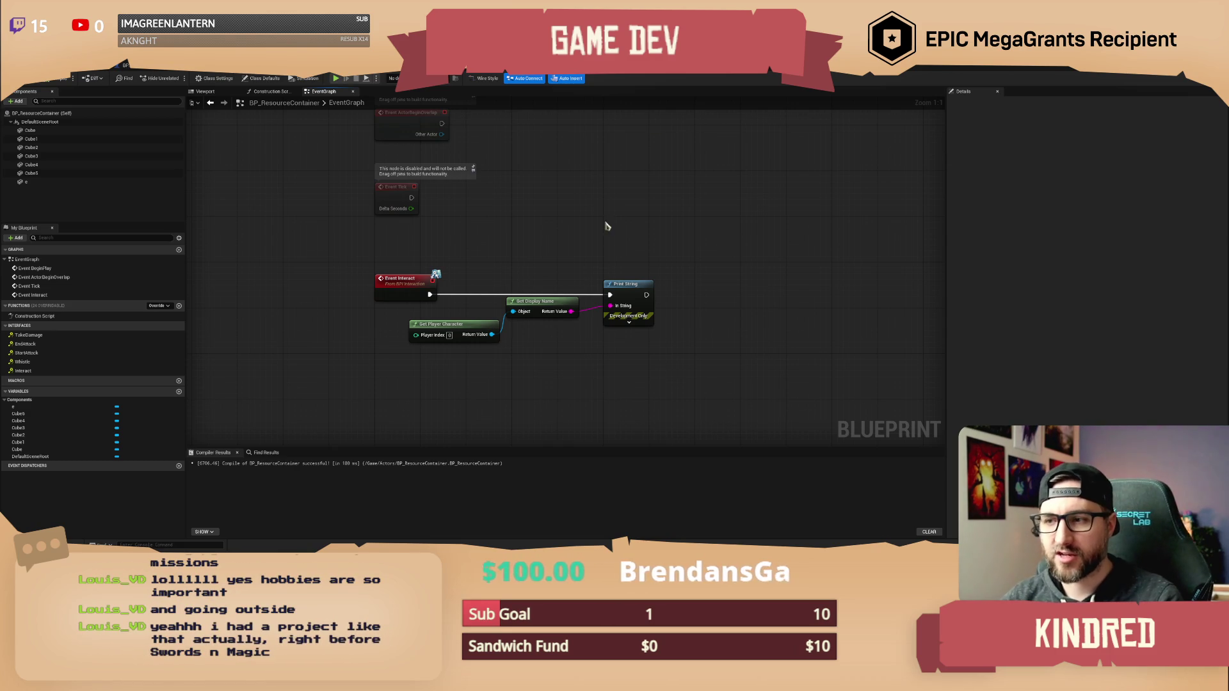
click(30, 129)
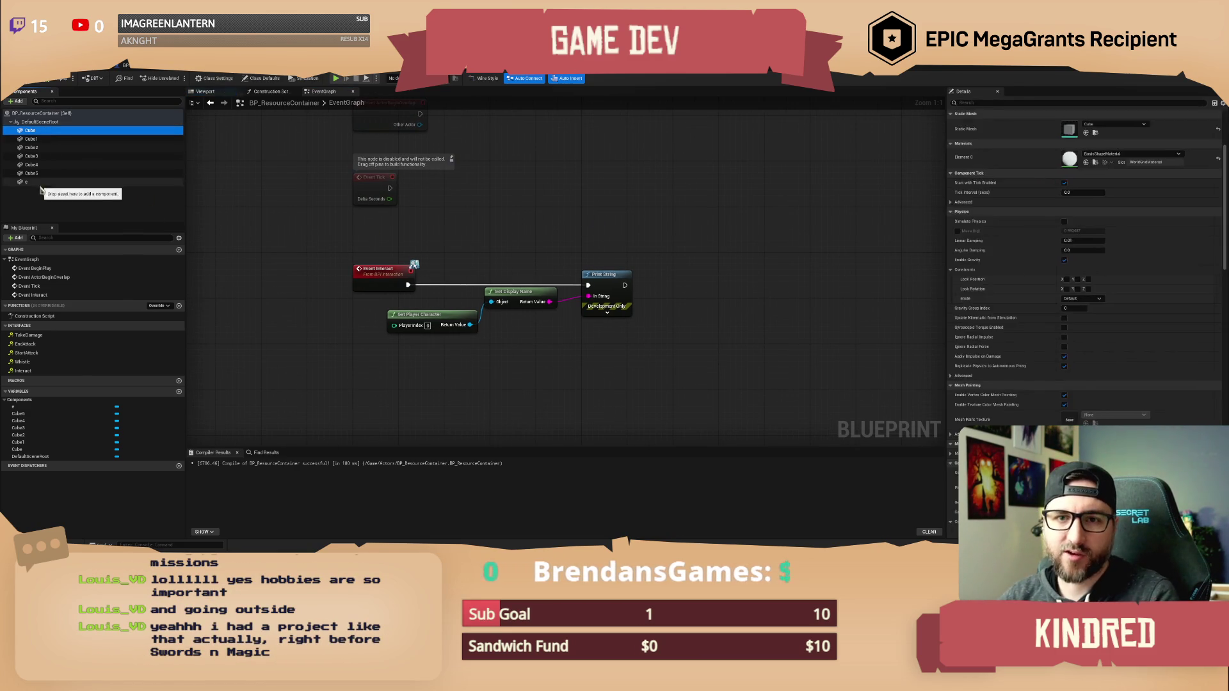
Inspect all Cube components' collision preset, leaving NoCollision, then box-select the two getter nodes.
shift+click(39, 183)
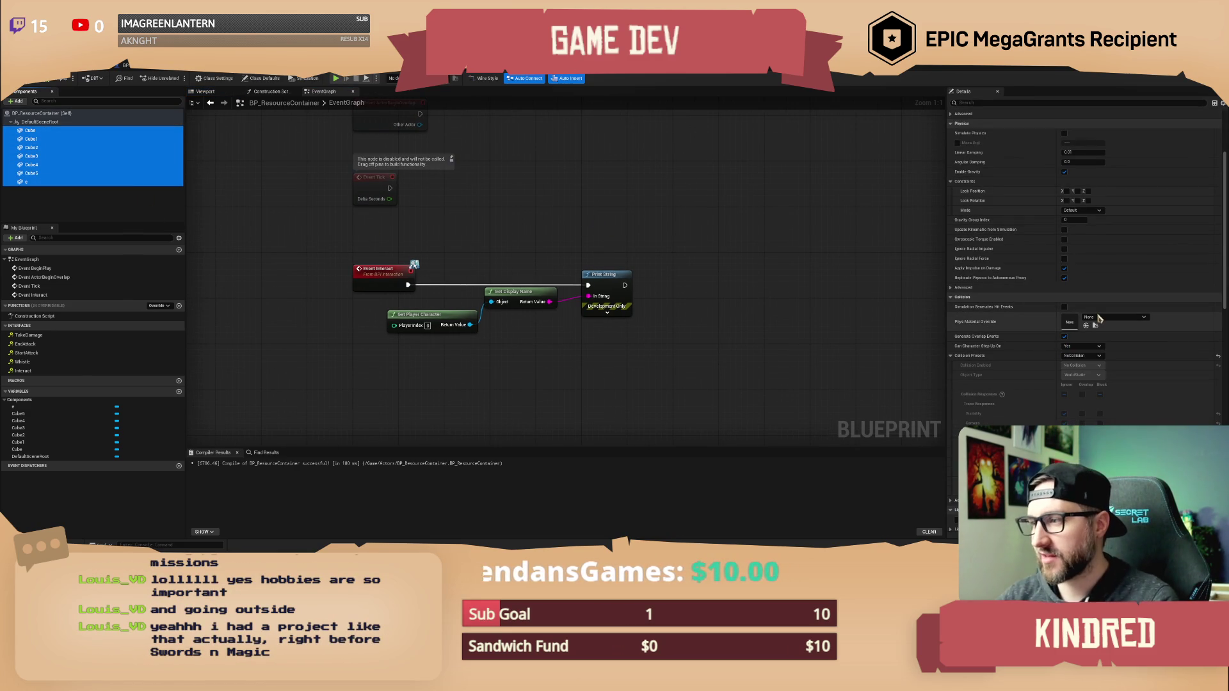
click(1091, 356)
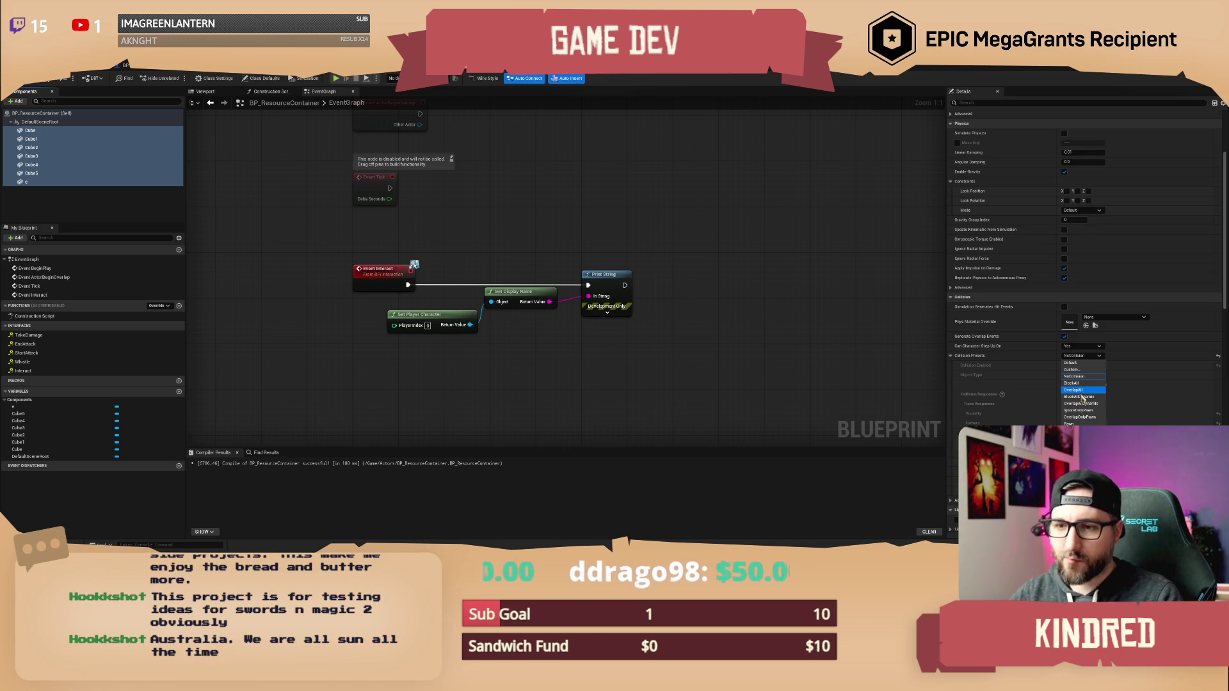
click(675, 214)
drag(468, 248, 521, 326)
Align Get Player Character and Get Display Name and move them lower beneath Event Interact.
key(q)
drag(512, 285, 515, 318)
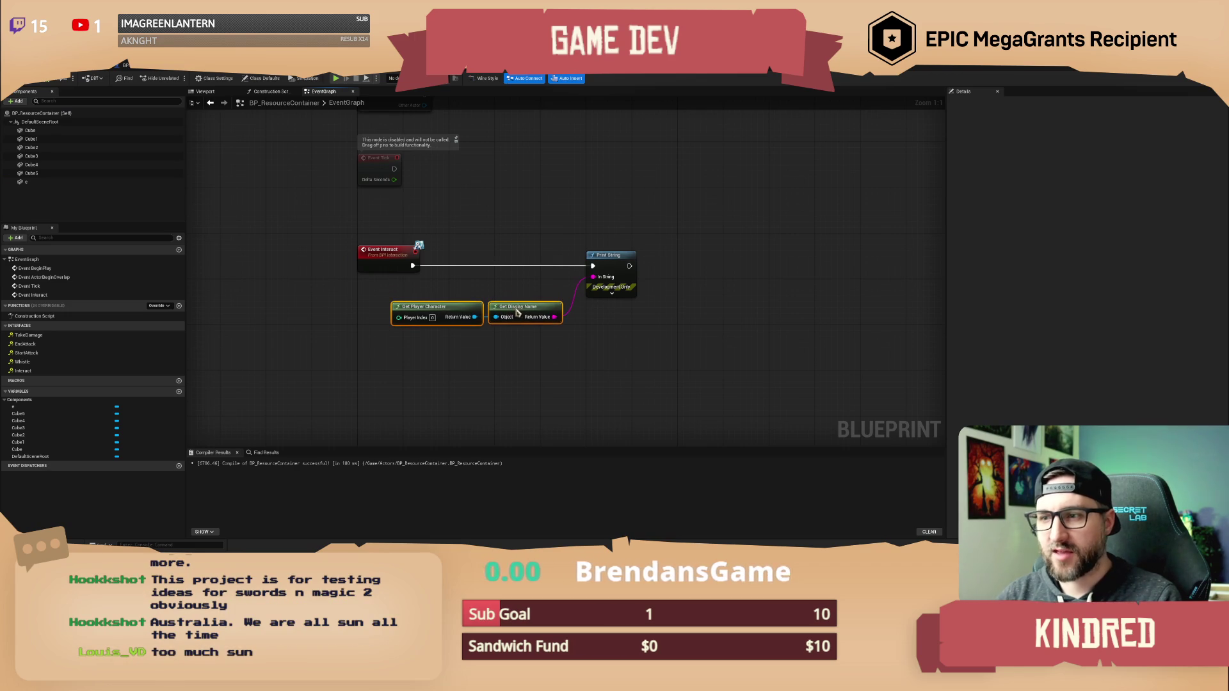
click(537, 238)
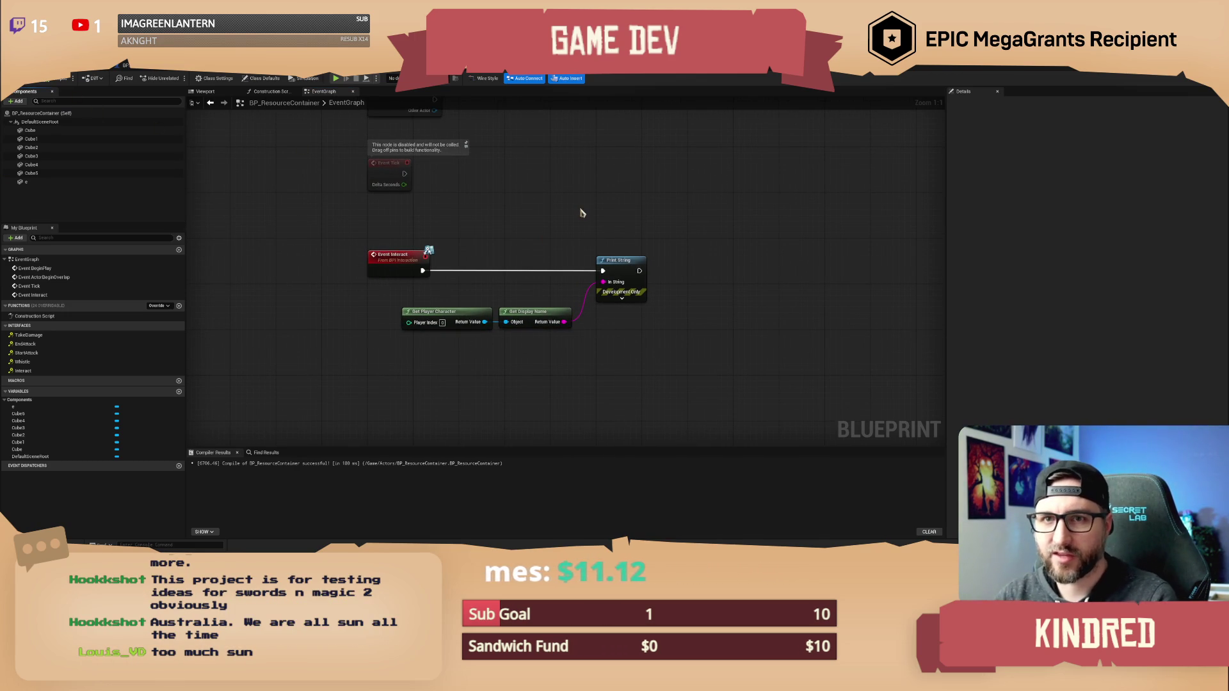
mouse_move(581, 213)
mouse_down()
mouse_move(563, 211)
mouse_move(514, 261)
mouse_move(480, 274)
mouse_move(486, 294)
mouse_up()
scroll(486, 298, down, 1)
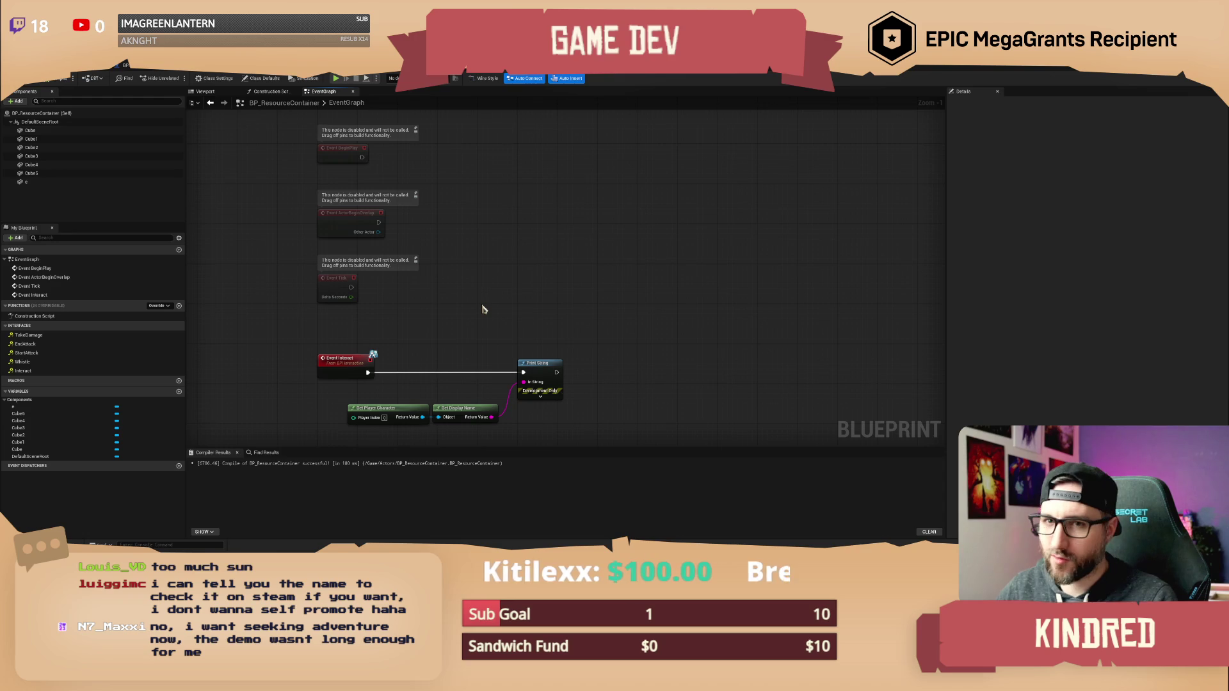
drag(483, 309, 483, 268)
scroll(475, 267, up, 1)
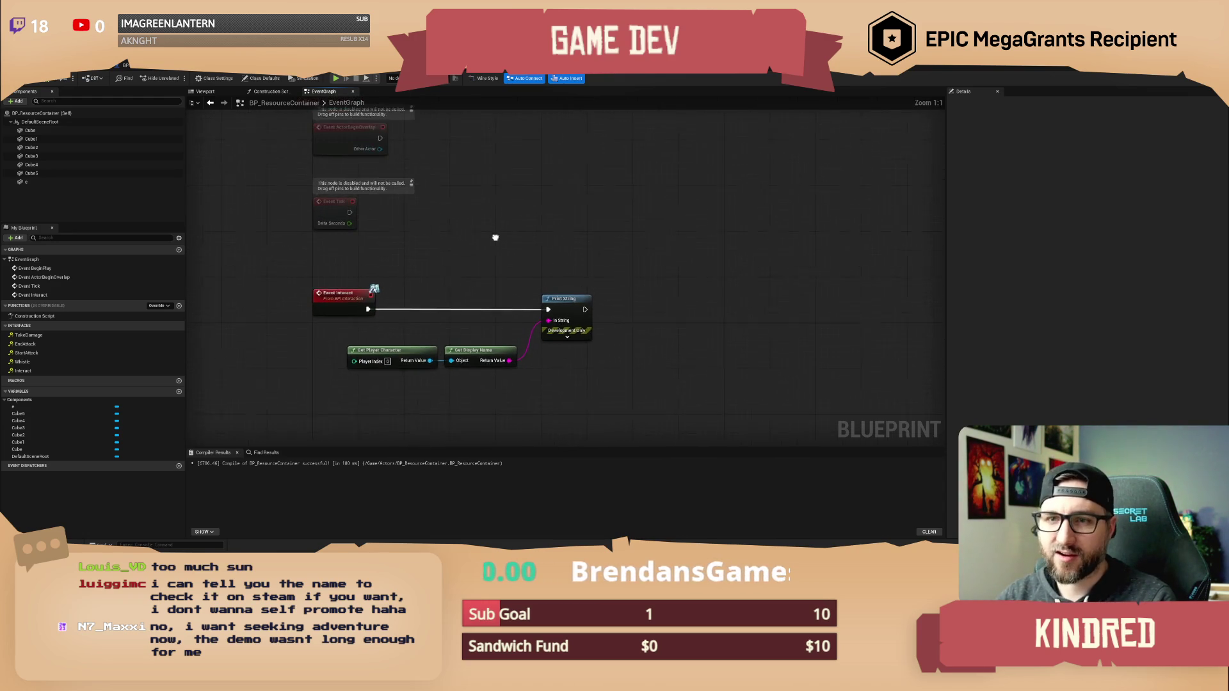
click(54, 133)
Give all Cube components Custom collision: Query Only, all responses Overlap, object type WorldDynamic.
shift+click(54, 182)
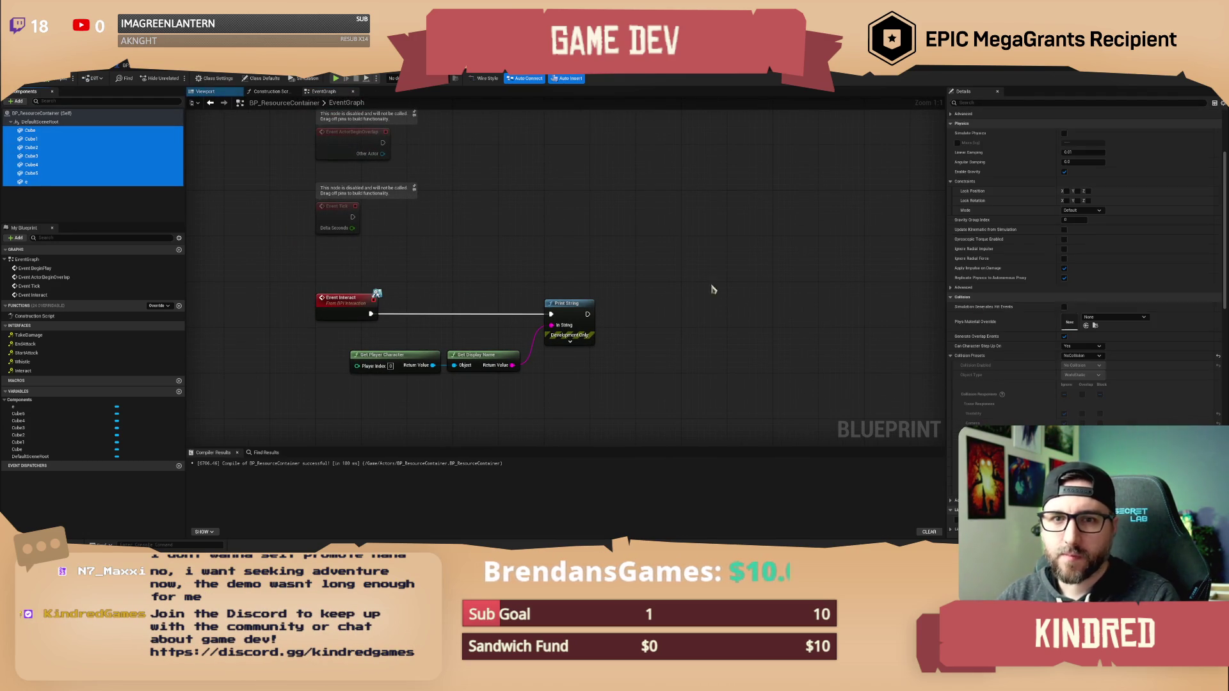
click(1094, 355)
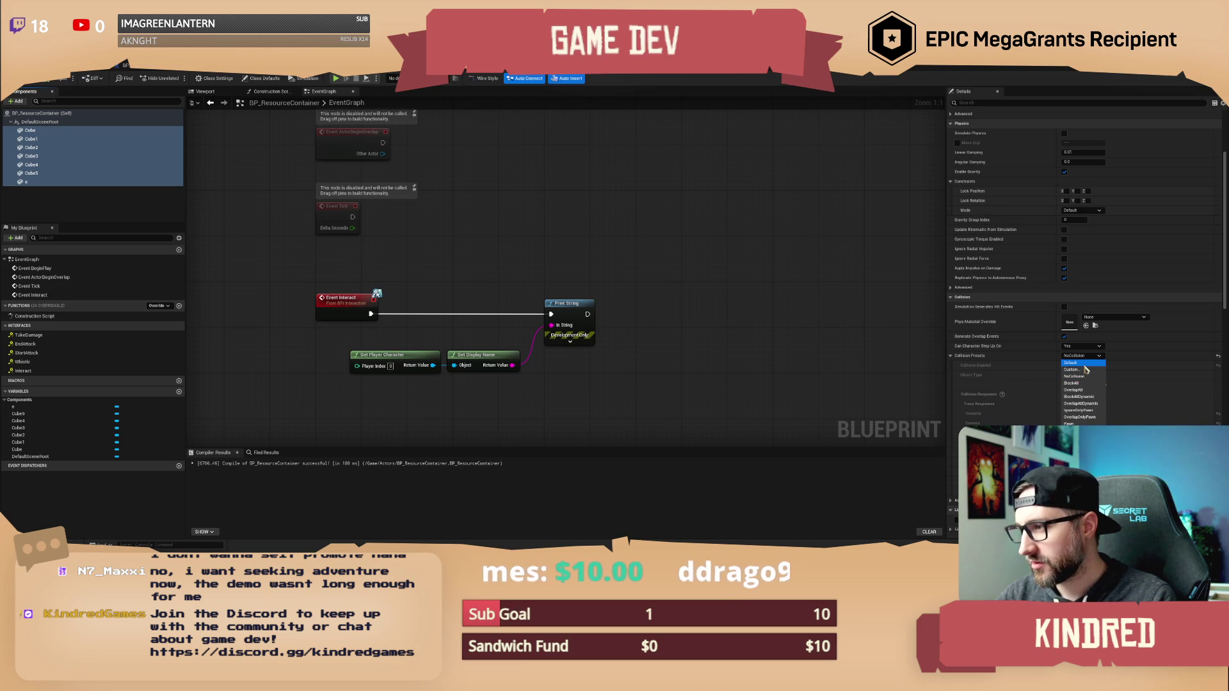
click(1085, 364)
click(1081, 356)
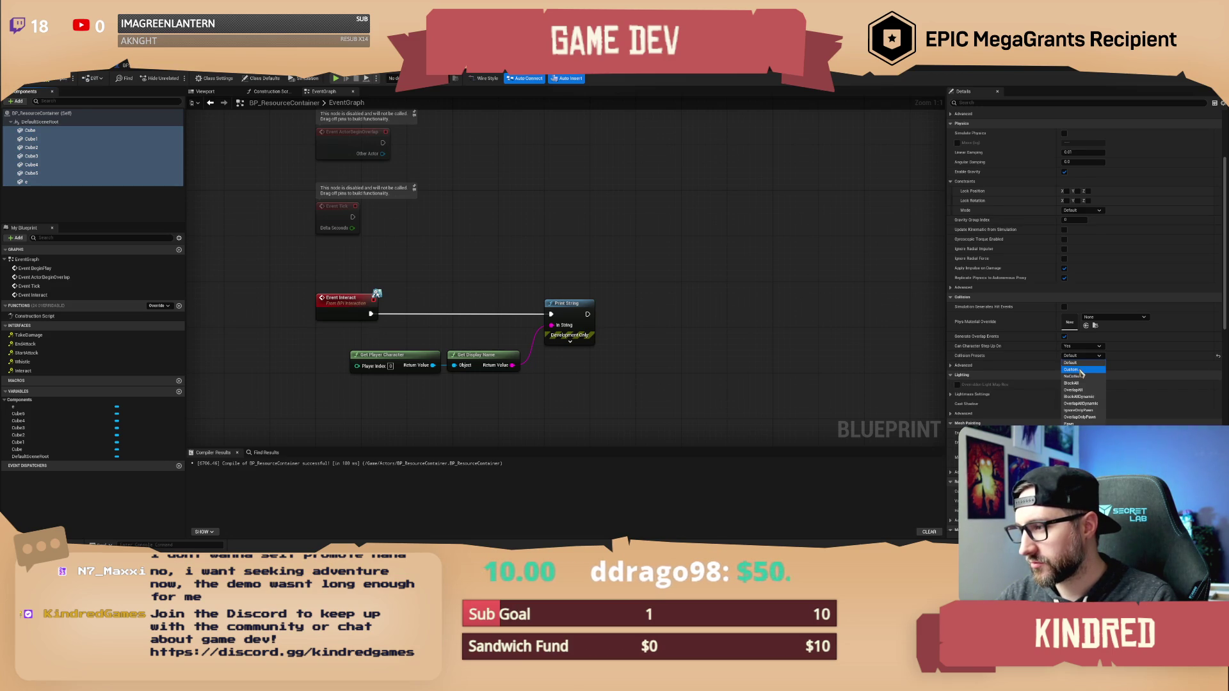
click(1081, 370)
click(1082, 365)
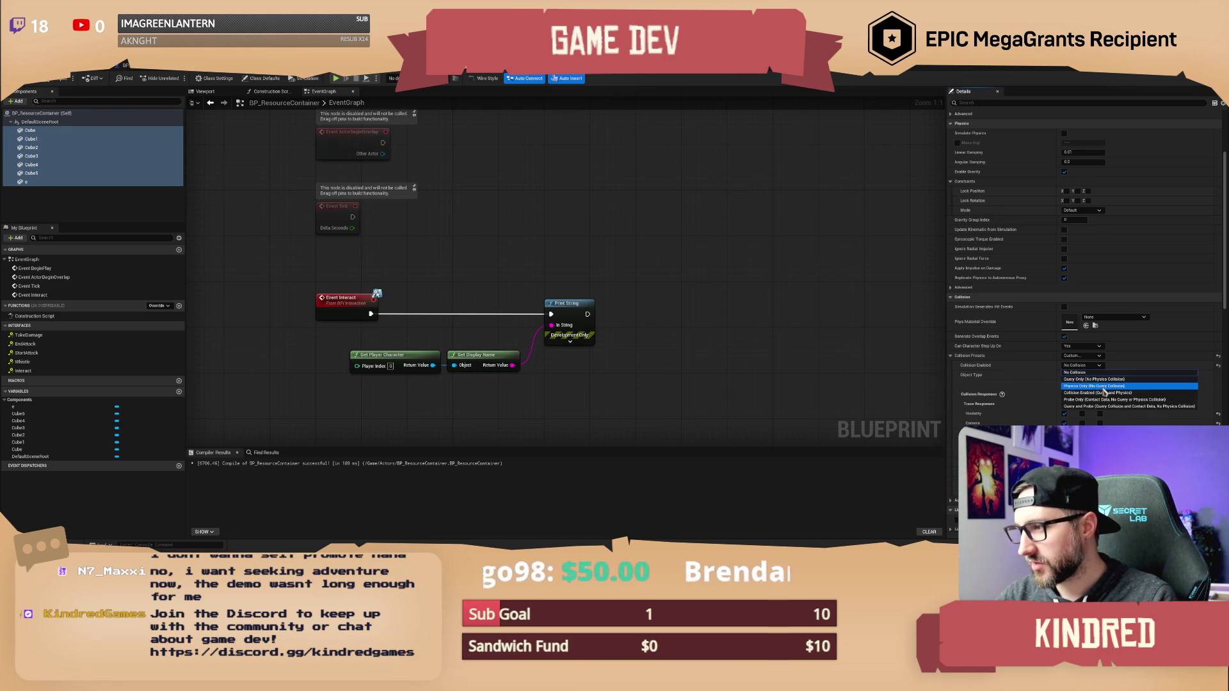
click(1096, 378)
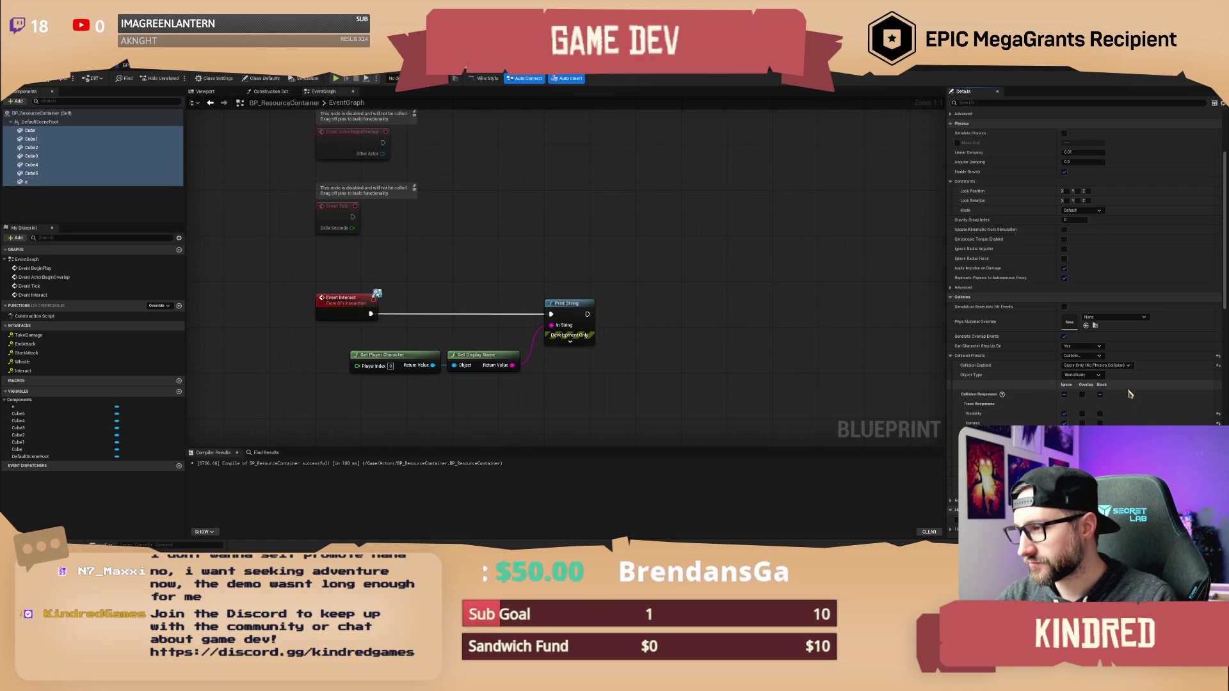
click(1081, 394)
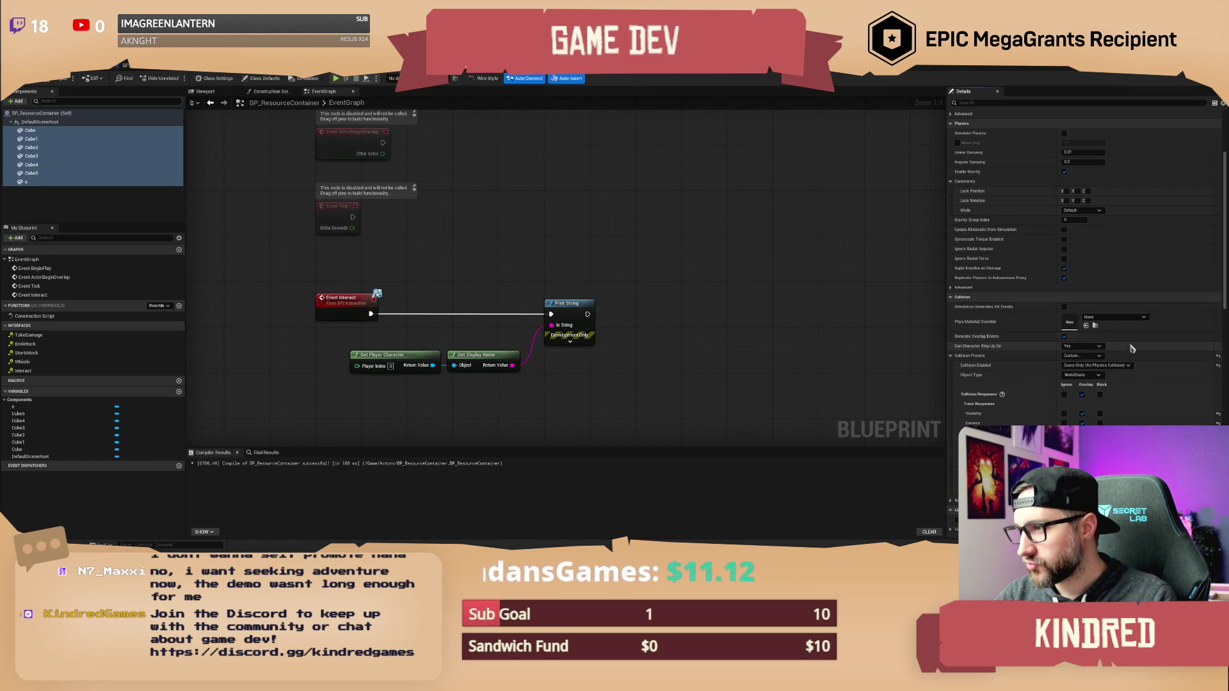
click(1099, 376)
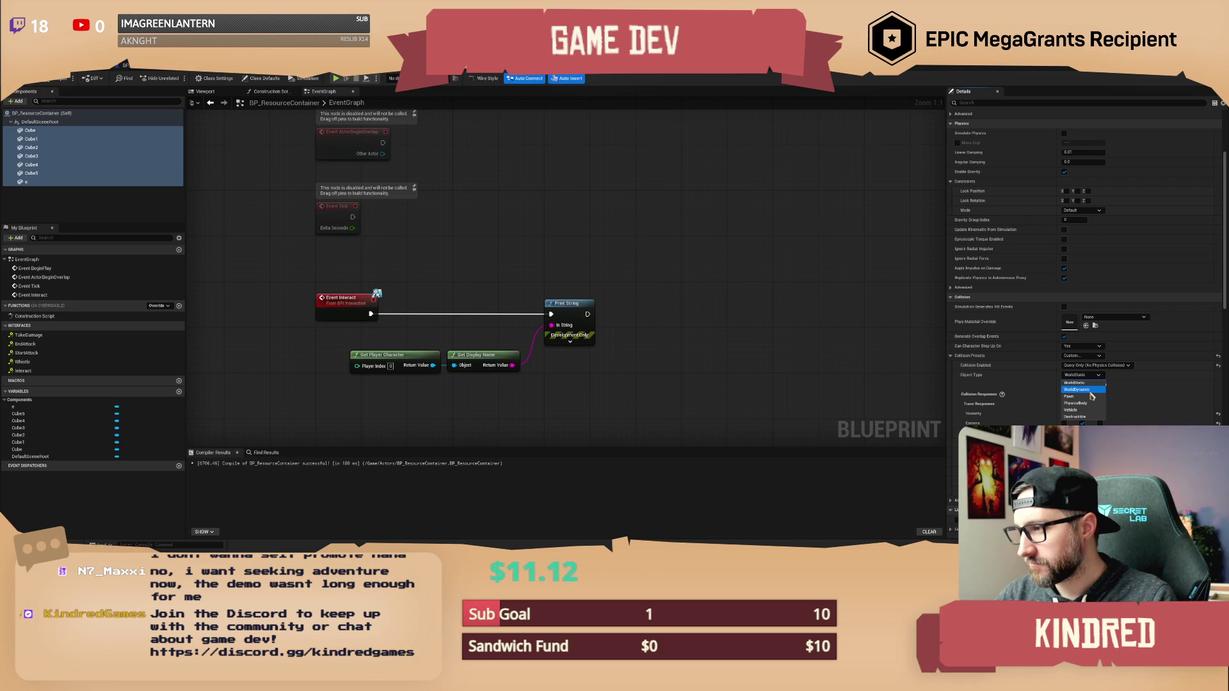
click(1090, 390)
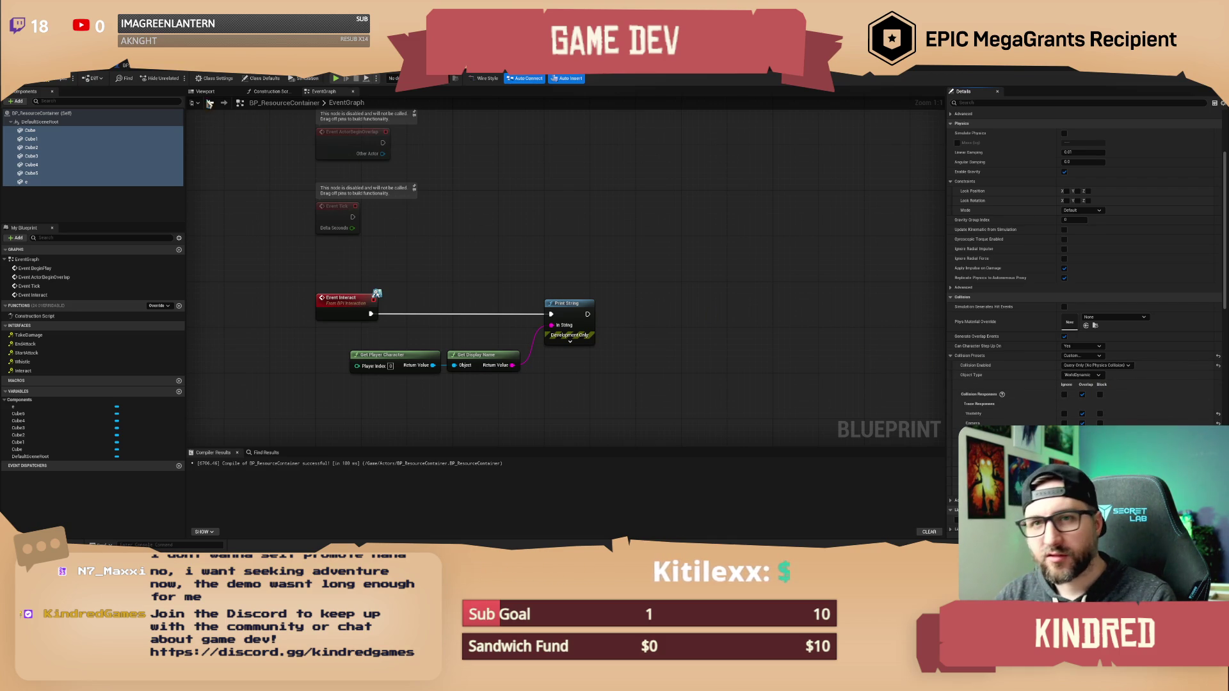
After checking the player's interact trace, set Trace responses to Ignore and compile BP_ResourceContainer.
click(315, 67)
mouse_move(244, 225)
mouse_down()
mouse_move(559, 225)
mouse_move(570, 192)
mouse_move(439, 198)
mouse_up()
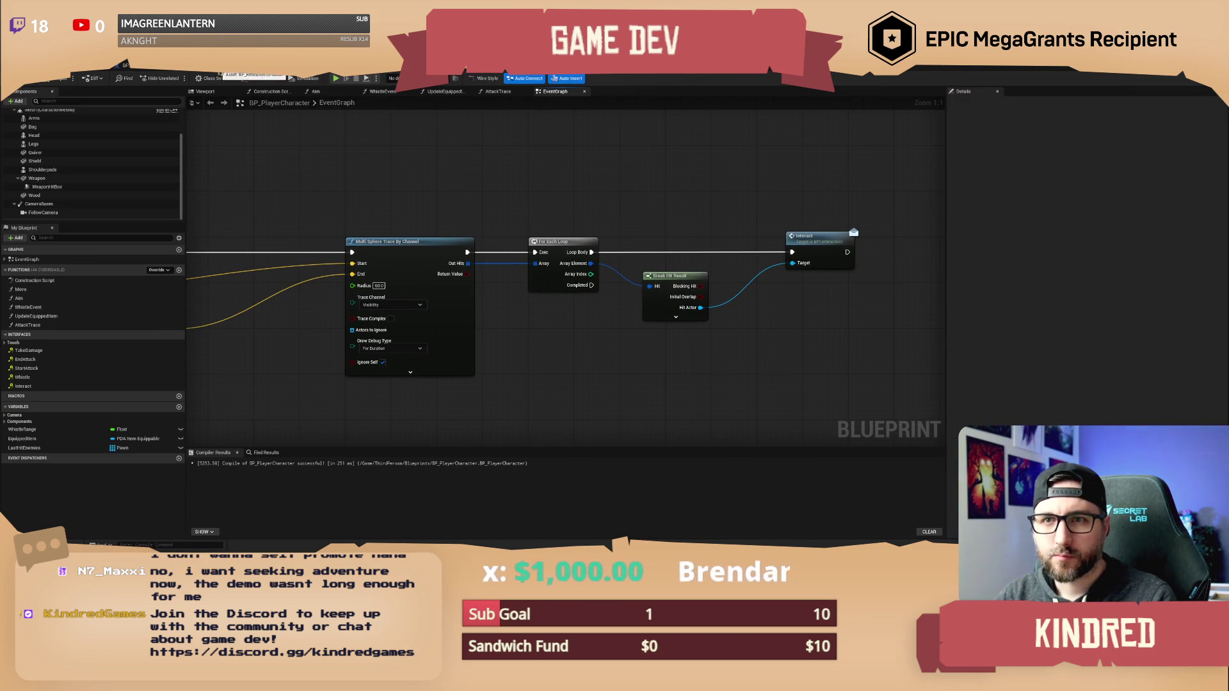
click(281, 68)
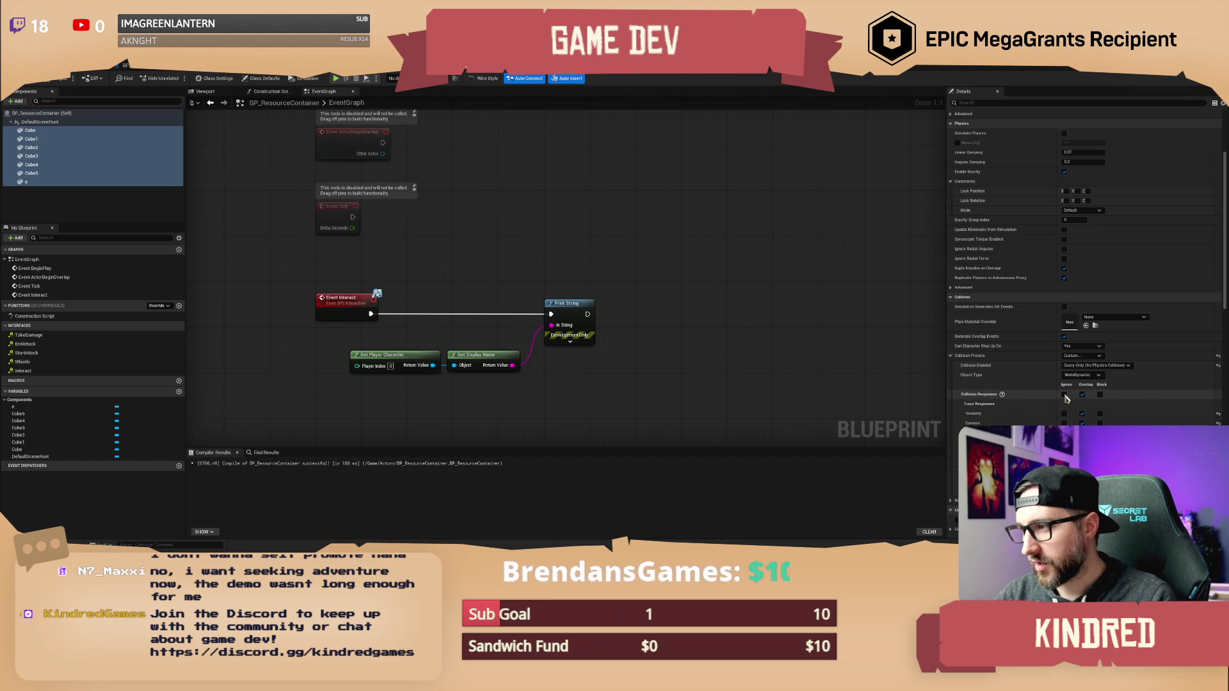
click(1065, 394)
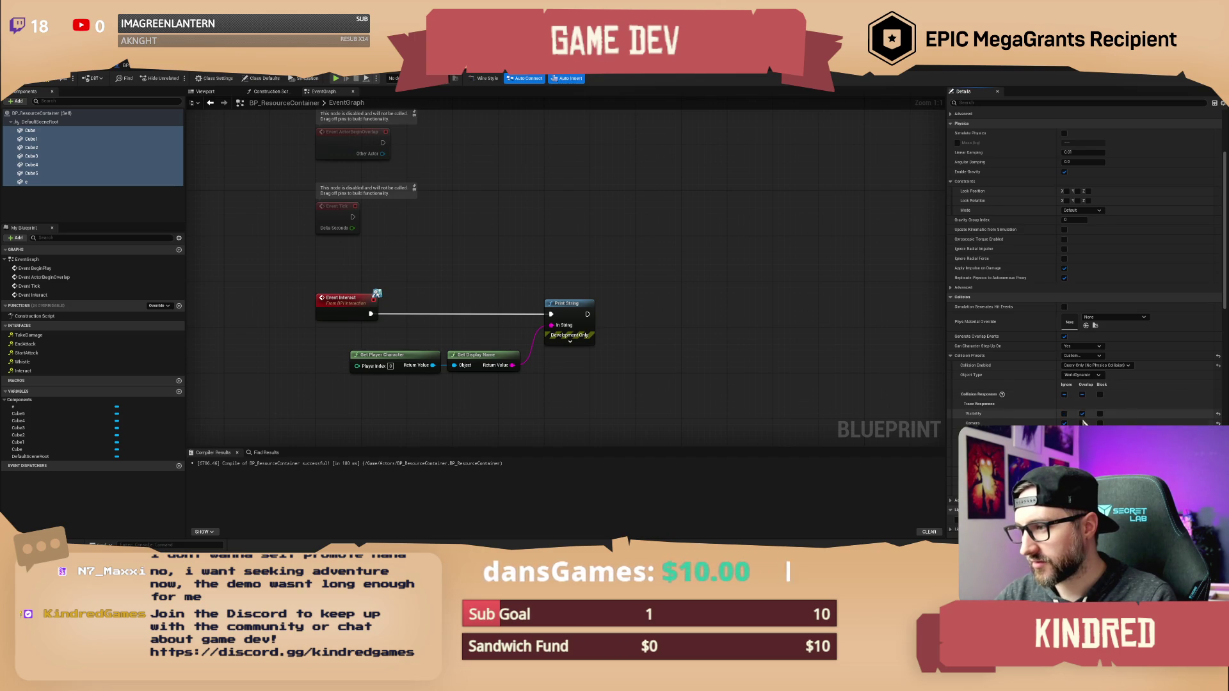
mouse_move(677, 276)
mouse_down()
mouse_move(641, 258)
mouse_move(654, 257)
mouse_up()
key(F7)
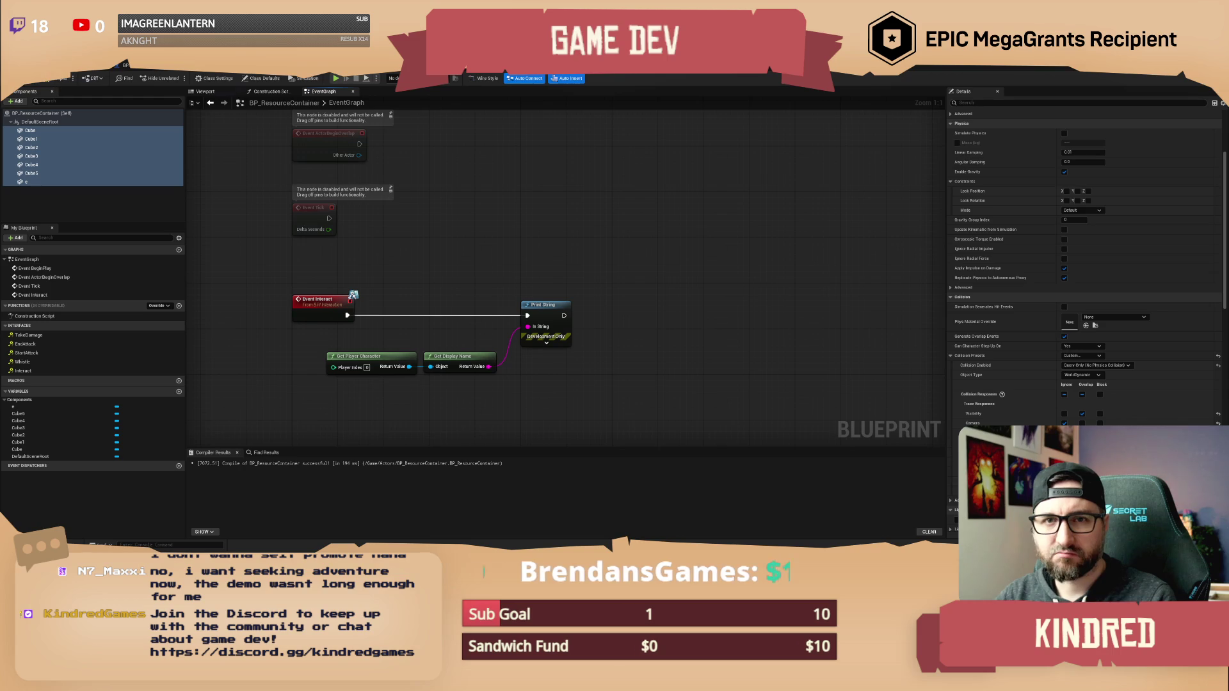
click(85, 73)
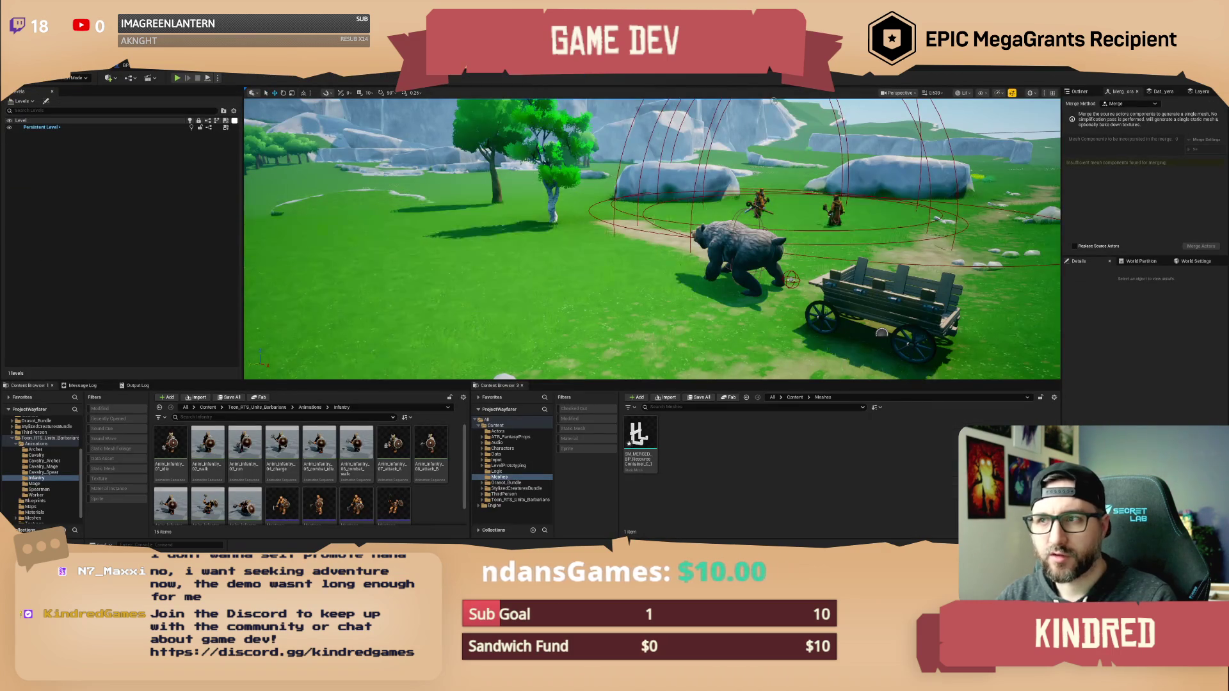
Stop the running play-in-editor test with Escape and return to the editor.
scroll(774, 102, up, 10)
scroll(652, 236, up, 3)
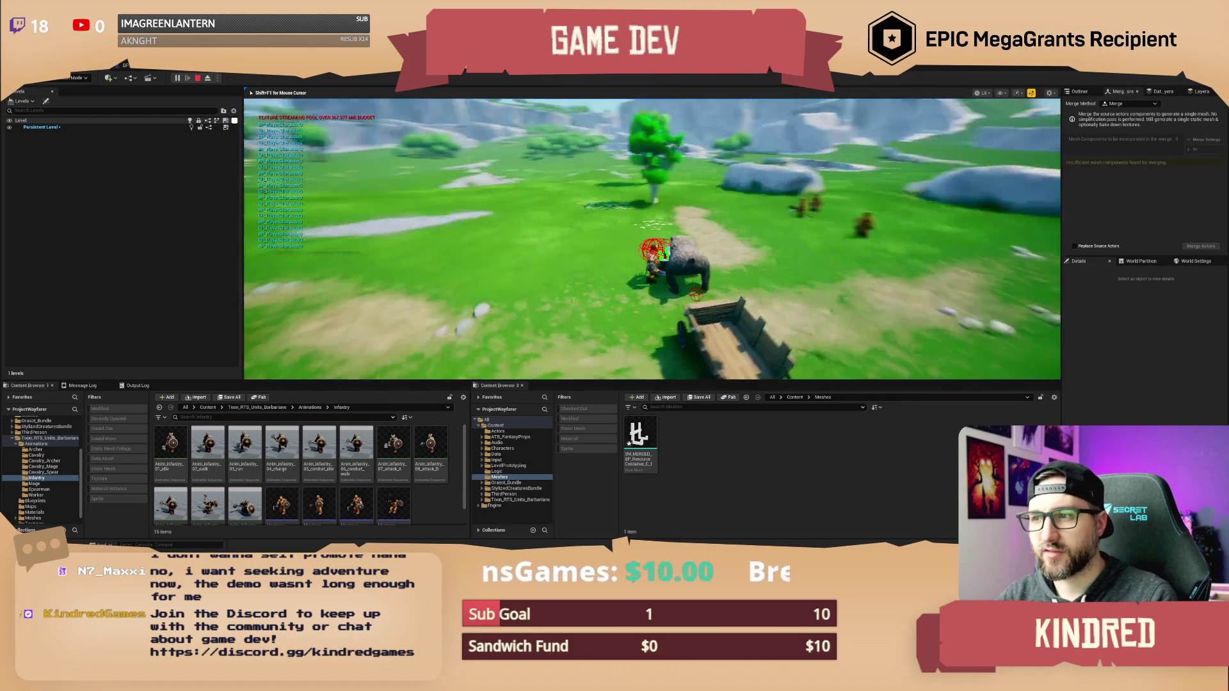
key(Escape)
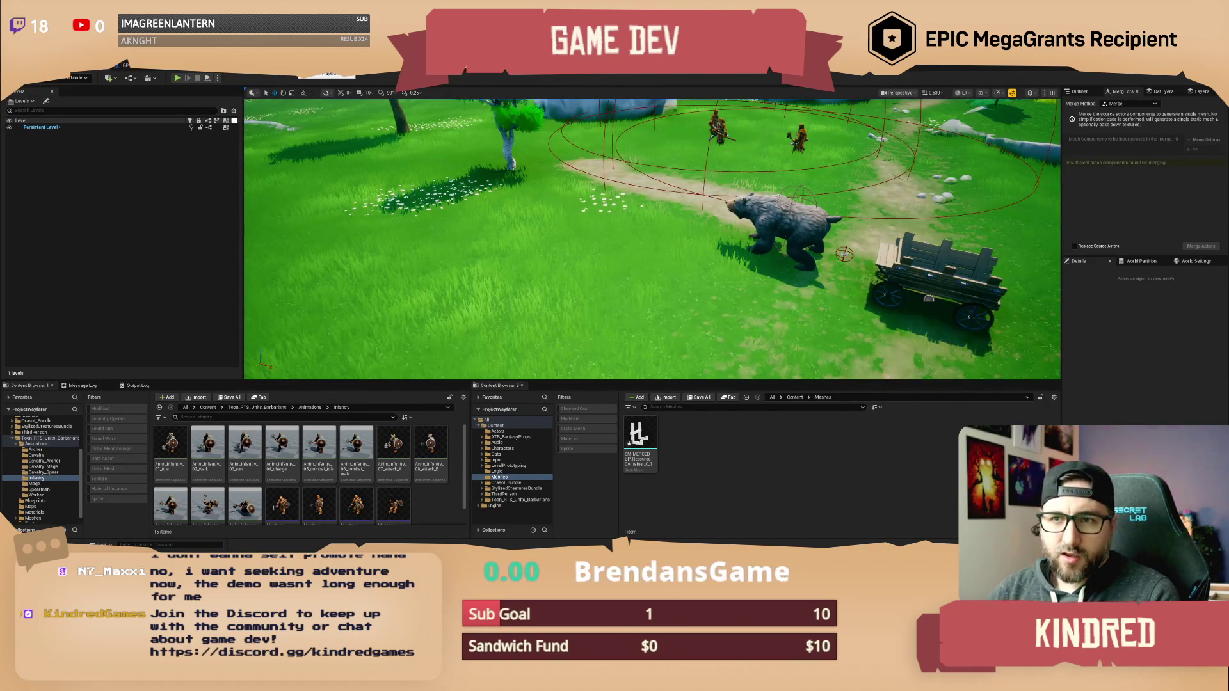
scroll(432, 166, down, 4)
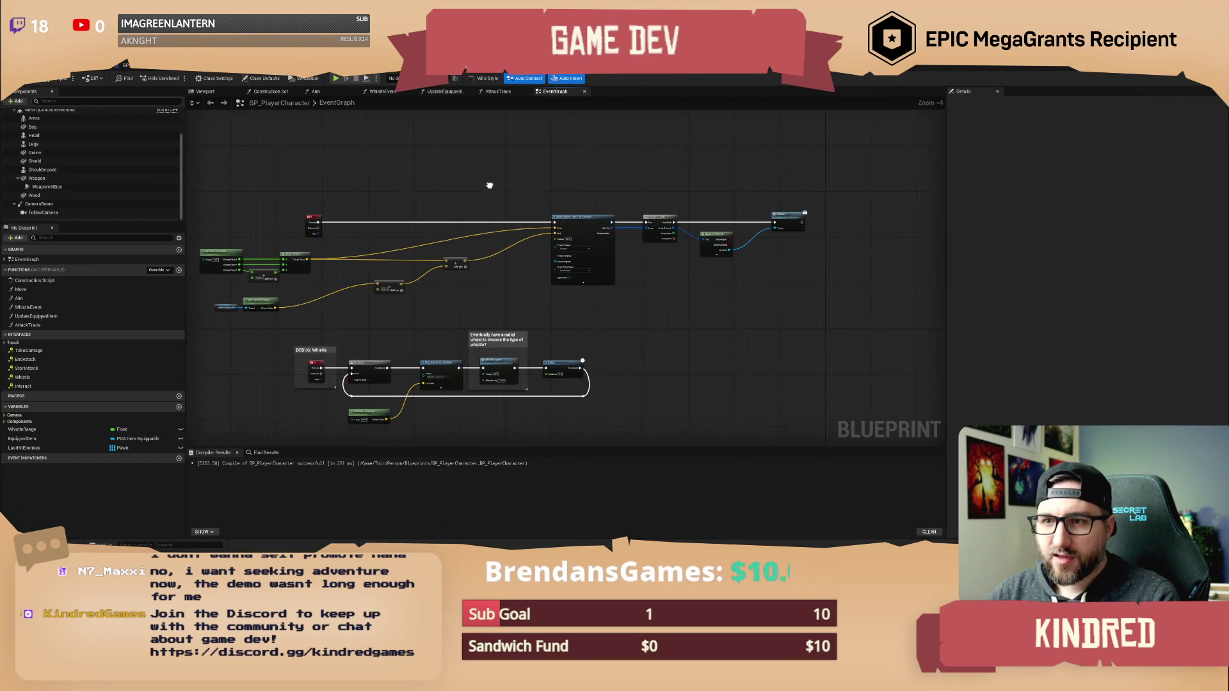
Collapse the selected trace nodes into a new function named InteractTrace.
drag(262, 236, 580, 320)
drag(543, 177, 781, 263)
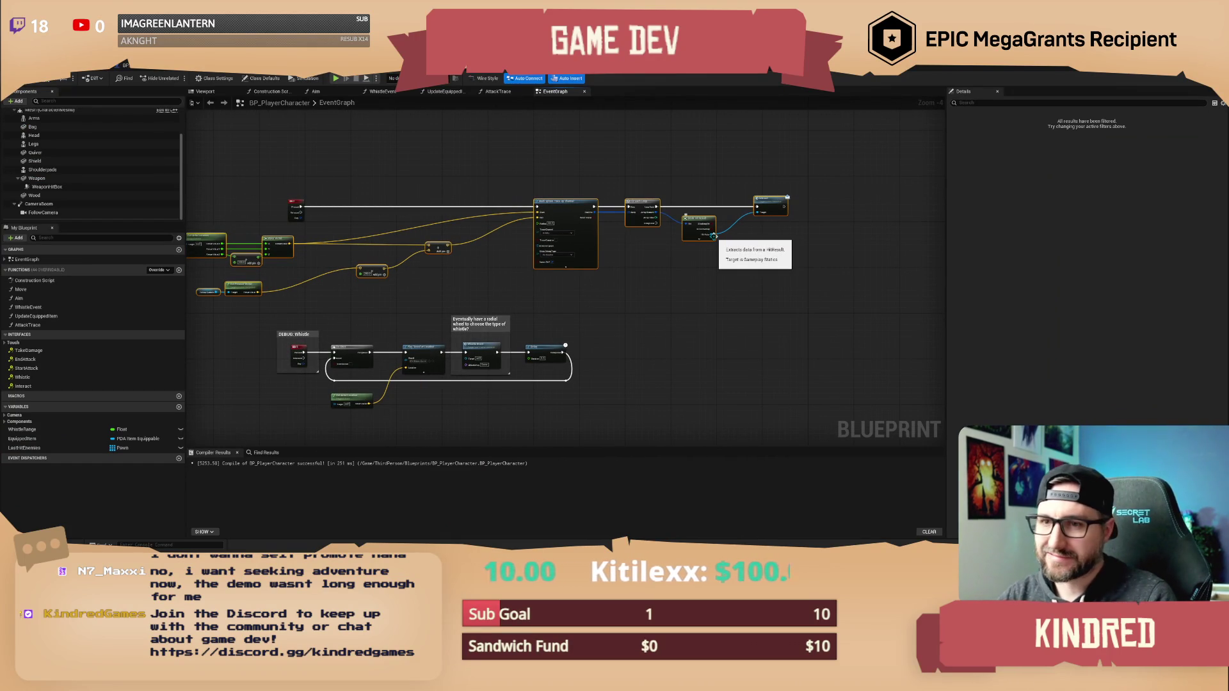
right_click(568, 204)
mouse_move(605, 279)
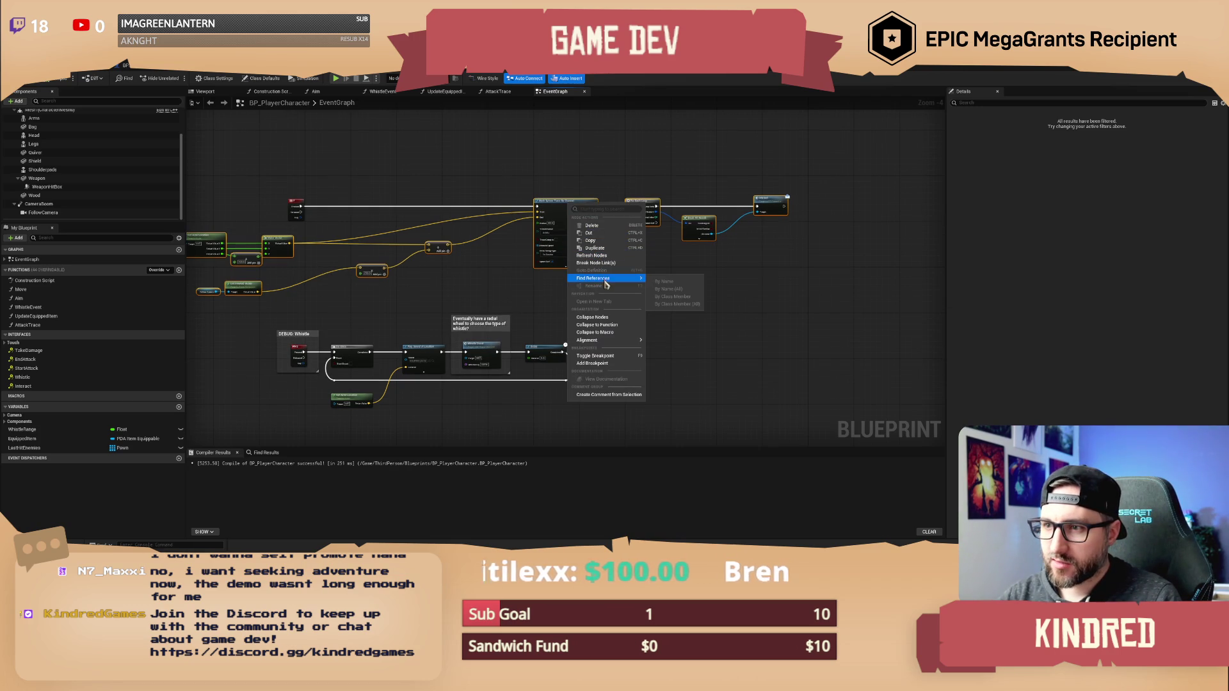
click(620, 325)
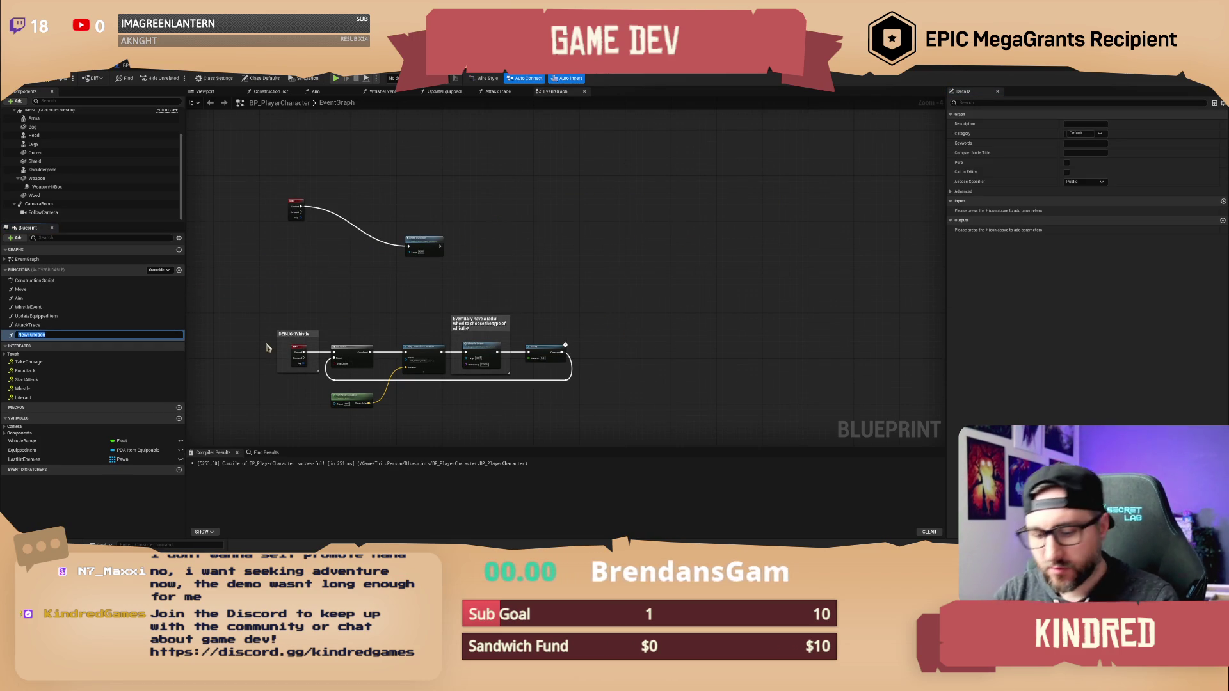
text(InteractTrace)
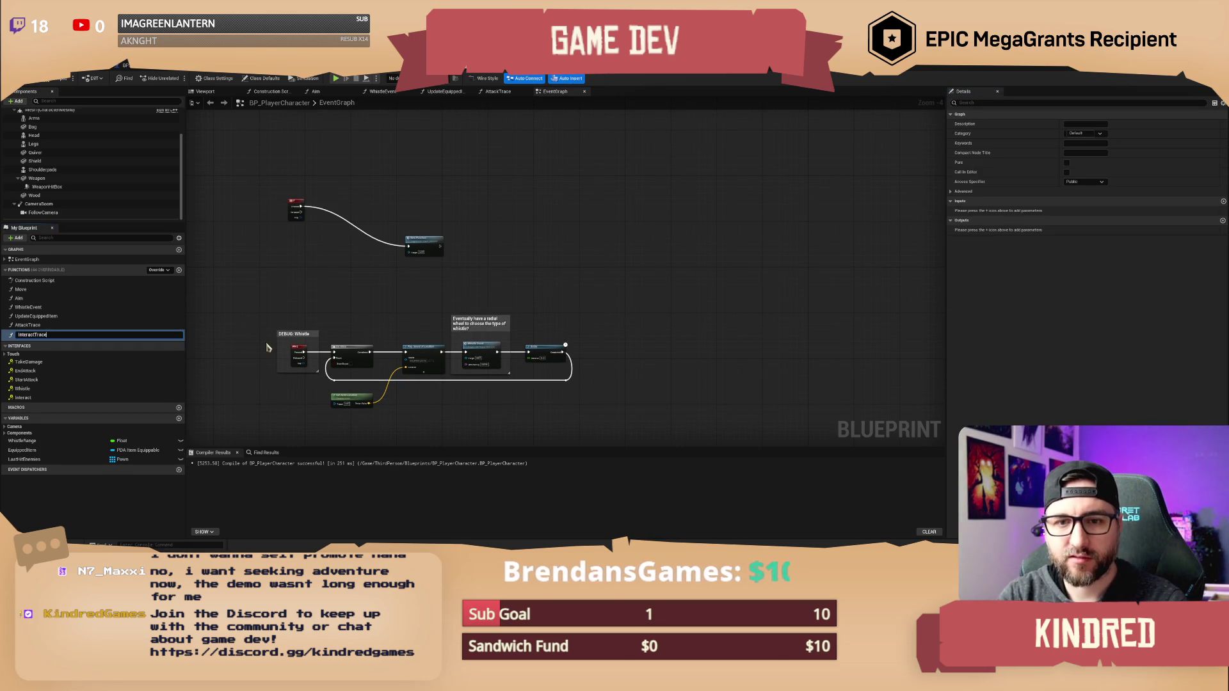
key(Return)
Place the InteractTrace call beside the F key event and open its function graph.
scroll(464, 230, up, 5)
drag(695, 301, 541, 219)
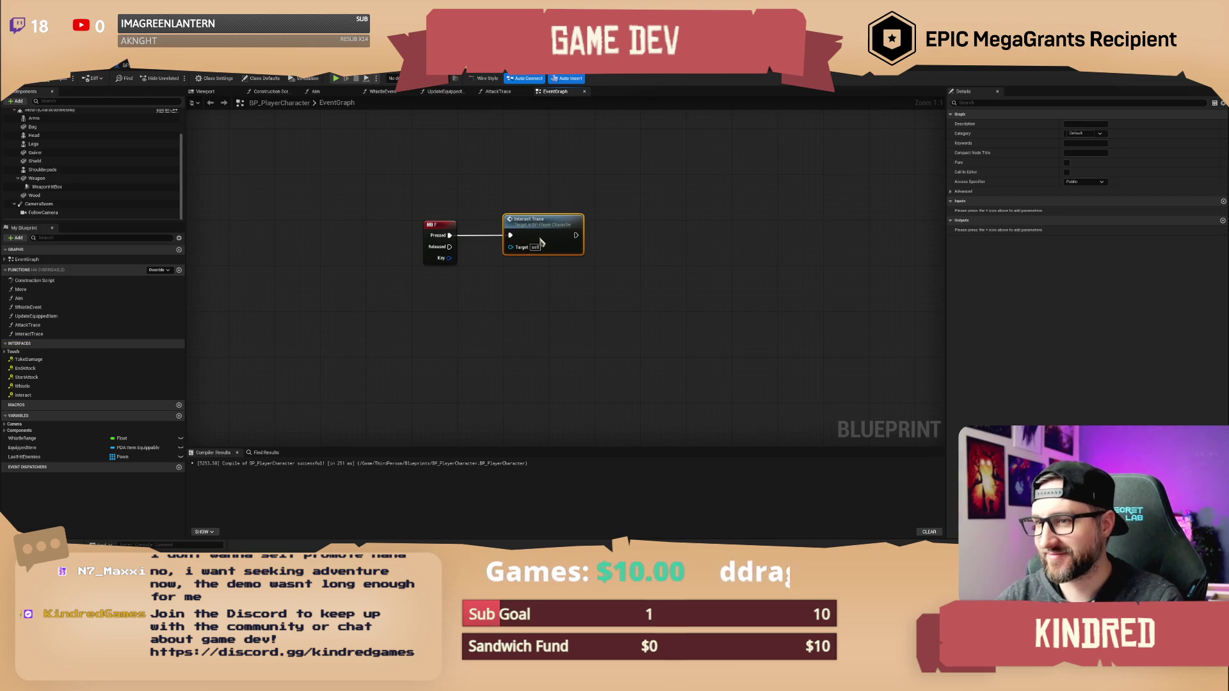
click(541, 209)
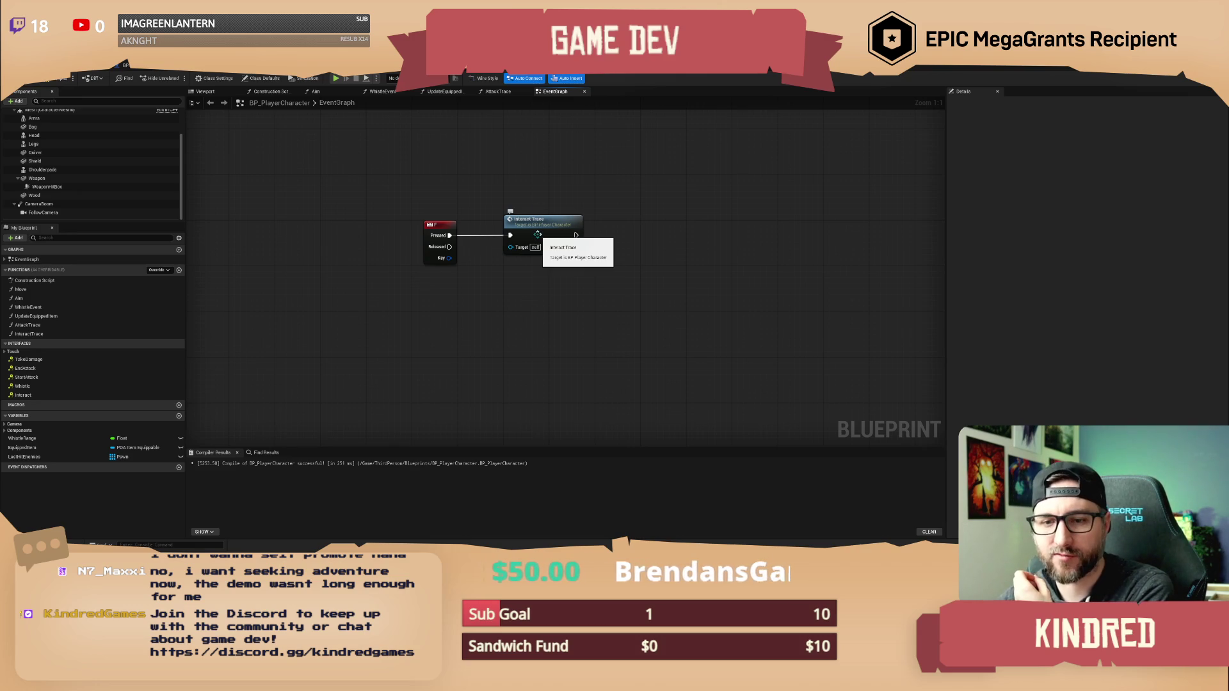
double_click(538, 234)
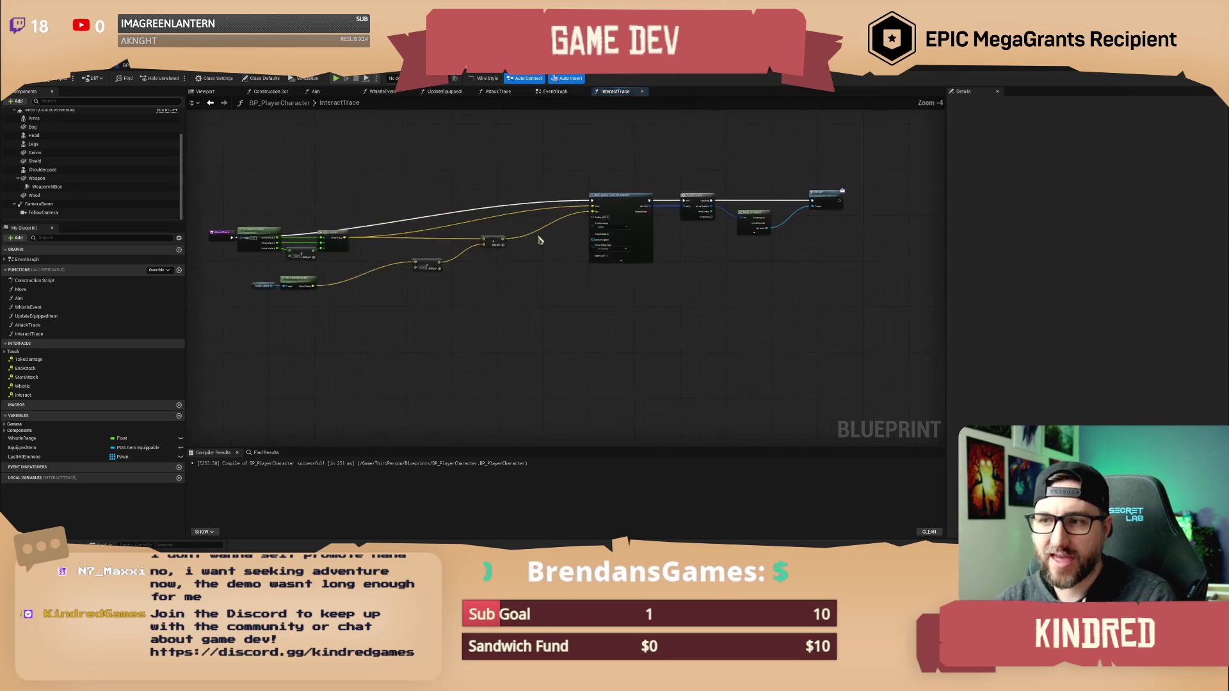
Reposition the InteractTrace entry node up and to the left.
scroll(475, 173, up, 3)
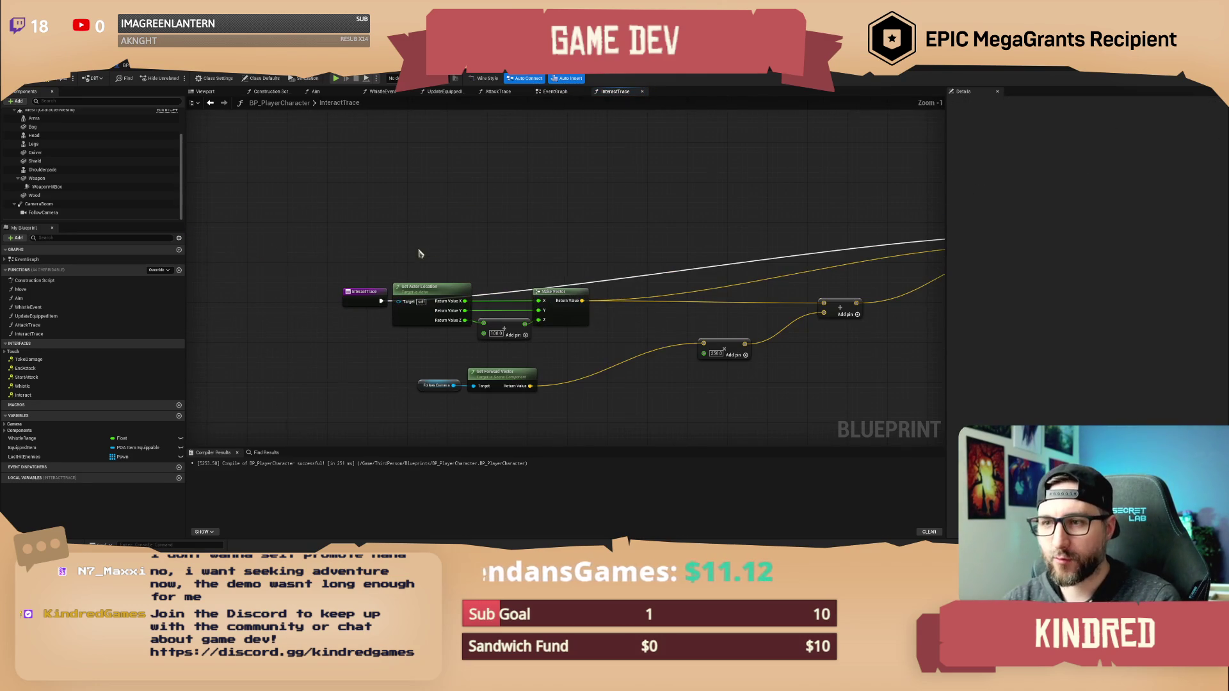
drag(372, 296, 301, 226)
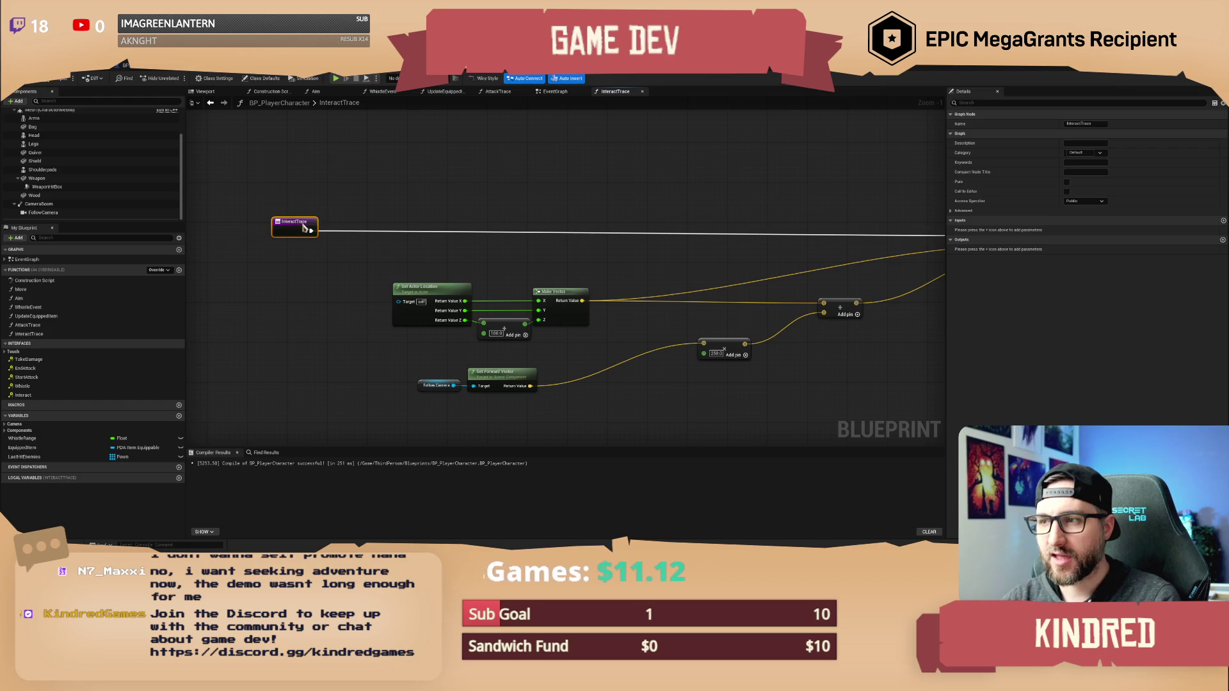
scroll(487, 192, down, 1)
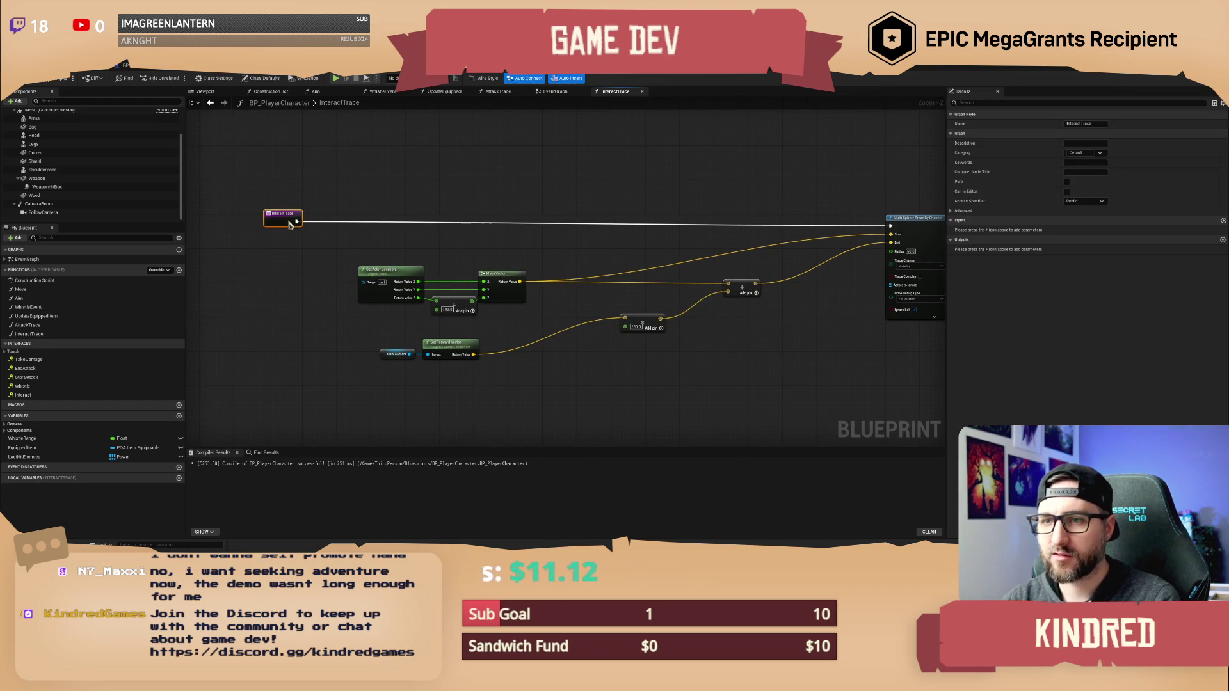
drag(297, 228, 327, 228)
click(413, 201)
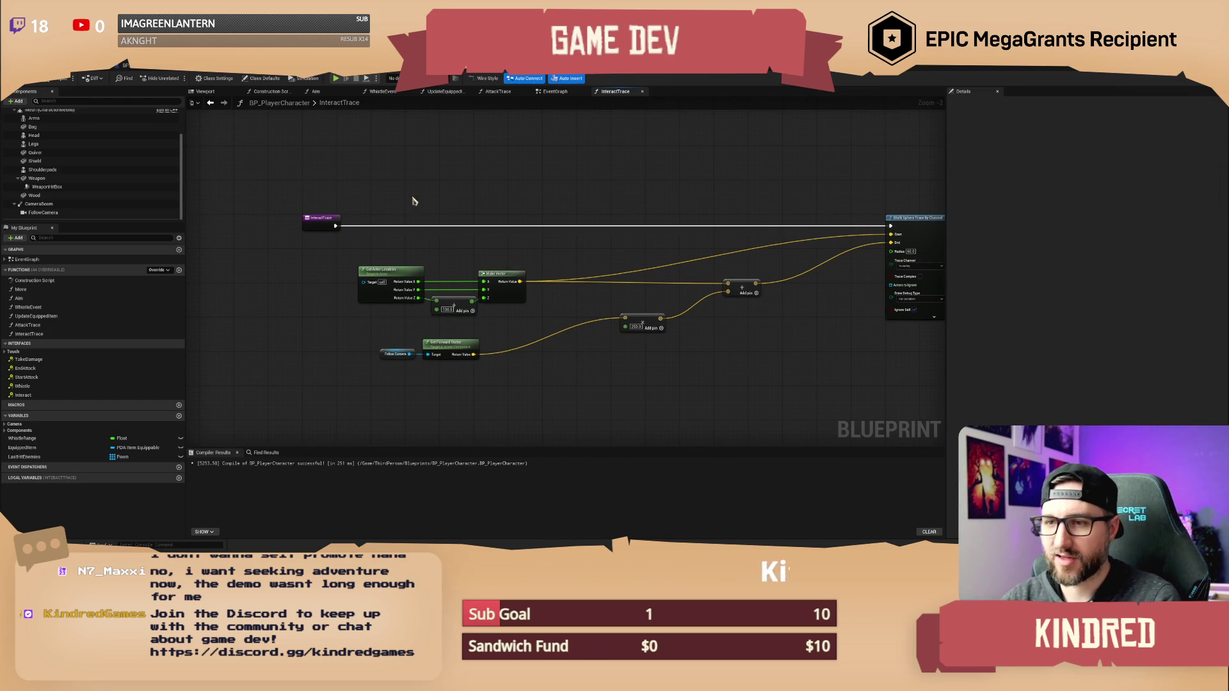
Move the Interact node further right and check the Hit Actor pin's options.
scroll(466, 230, up, 1)
scroll(500, 247, up, 1)
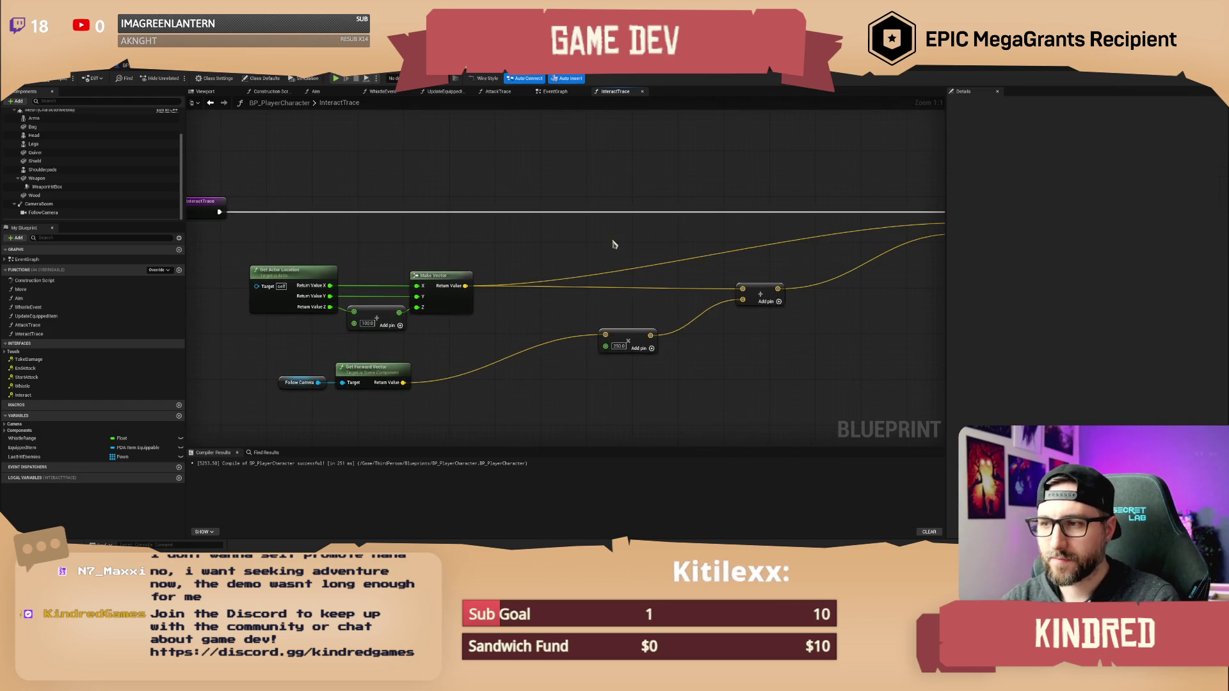
drag(614, 244, 353, 248)
drag(879, 328, 533, 331)
drag(630, 315, 449, 319)
drag(647, 233, 830, 232)
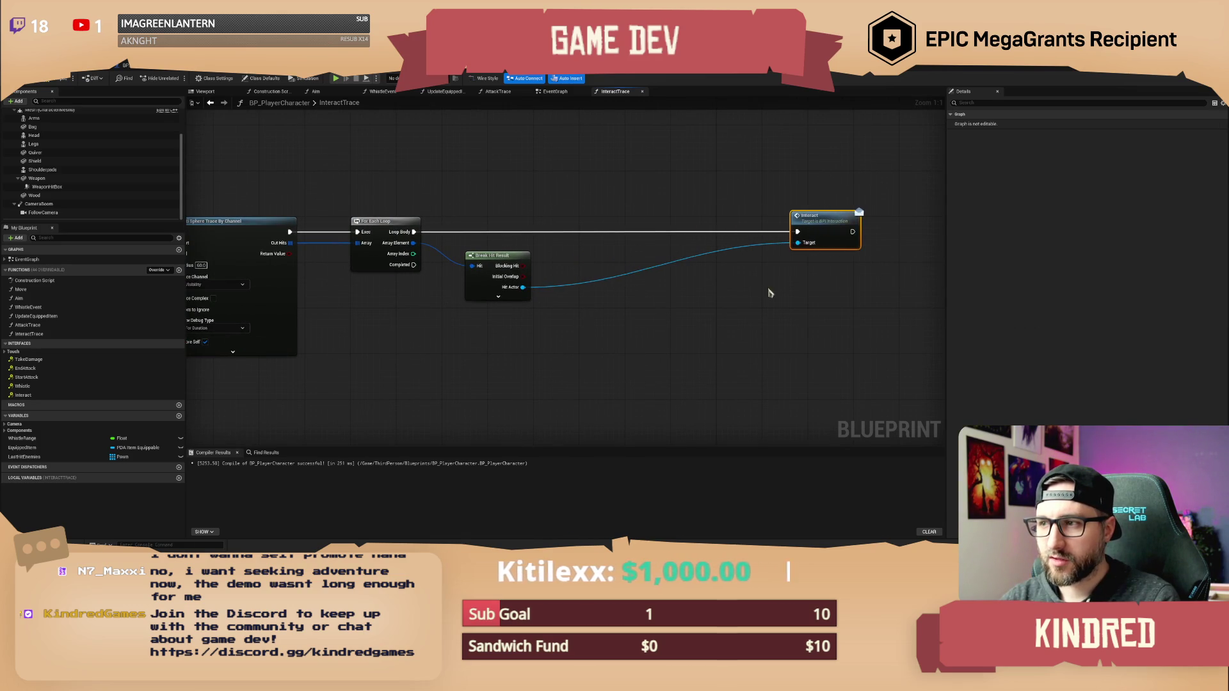
drag(689, 303, 636, 305)
right_click(474, 293)
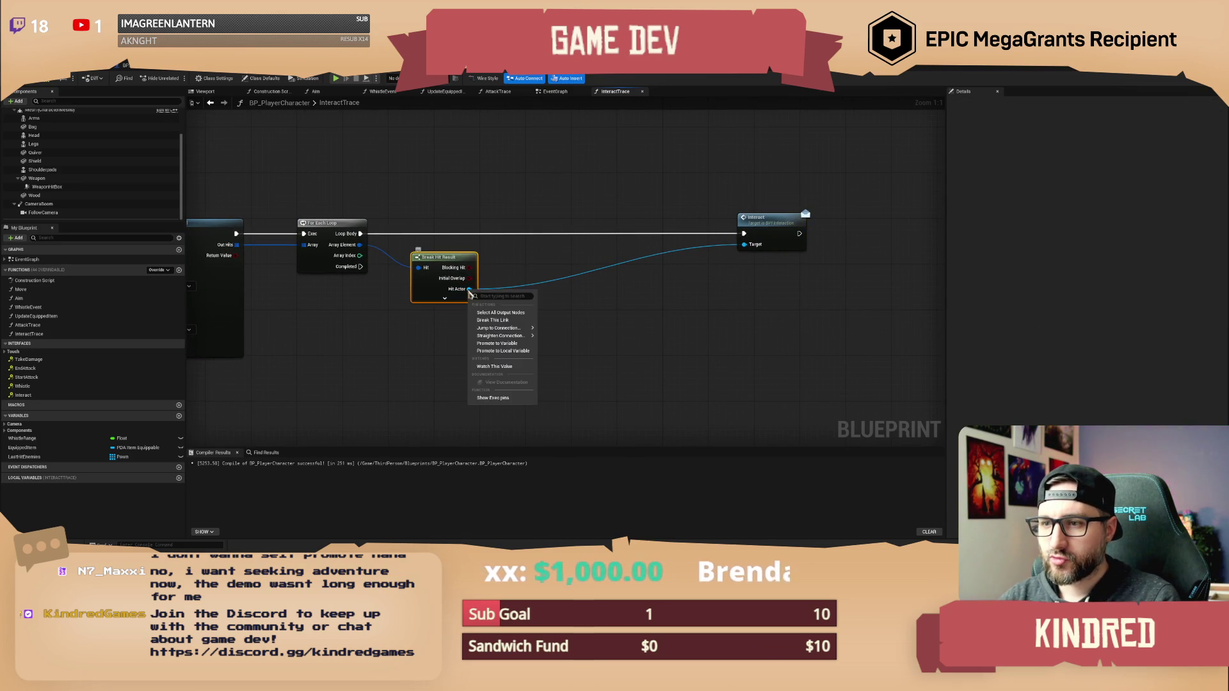
key(Escape)
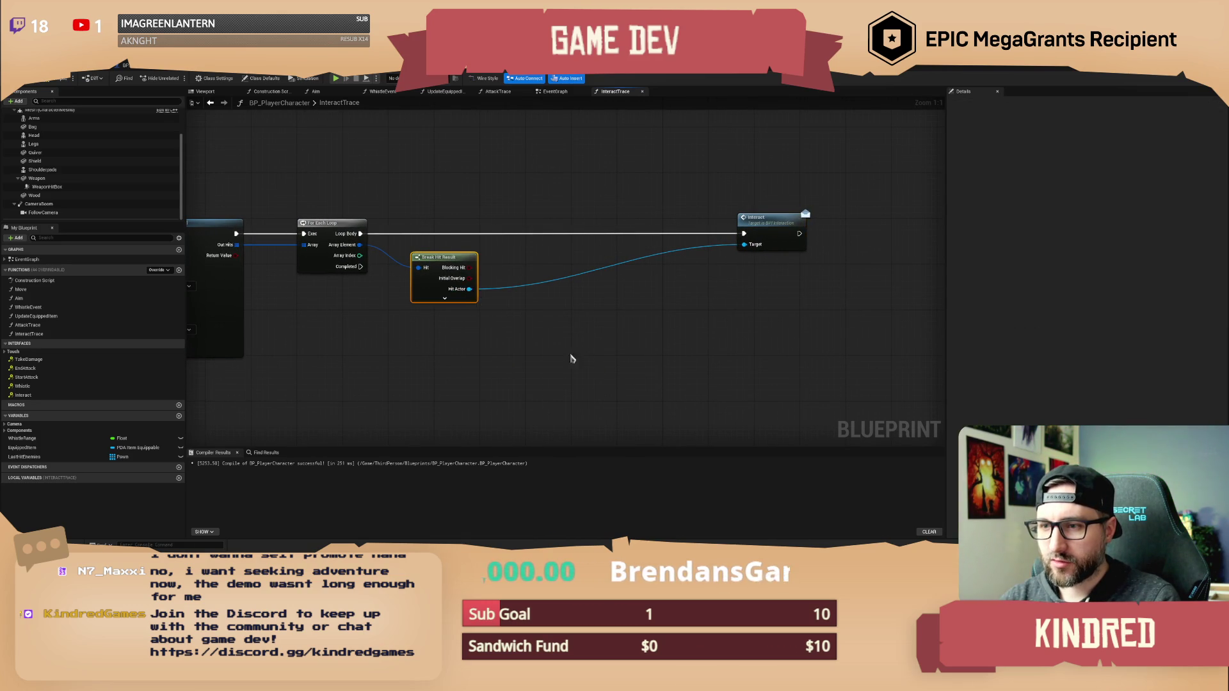
Create a local variable named HitActors and make it an actor array.
right_click(472, 291)
click(502, 349)
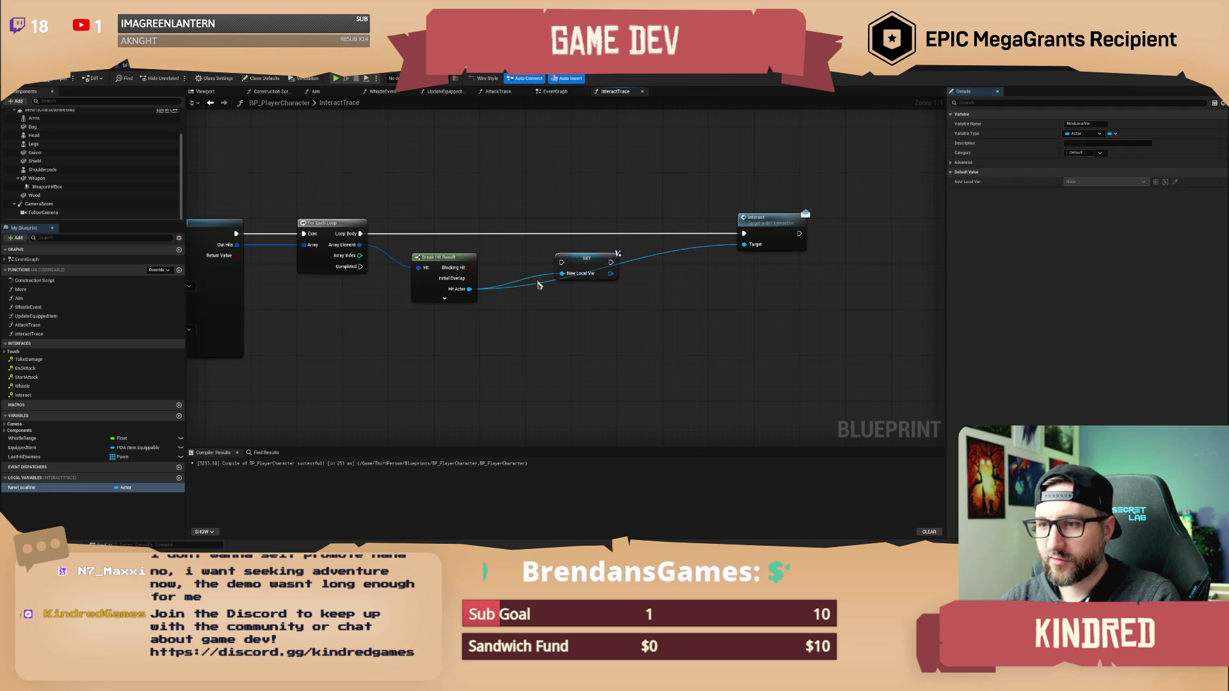
click(569, 264)
key(ctrl+z)
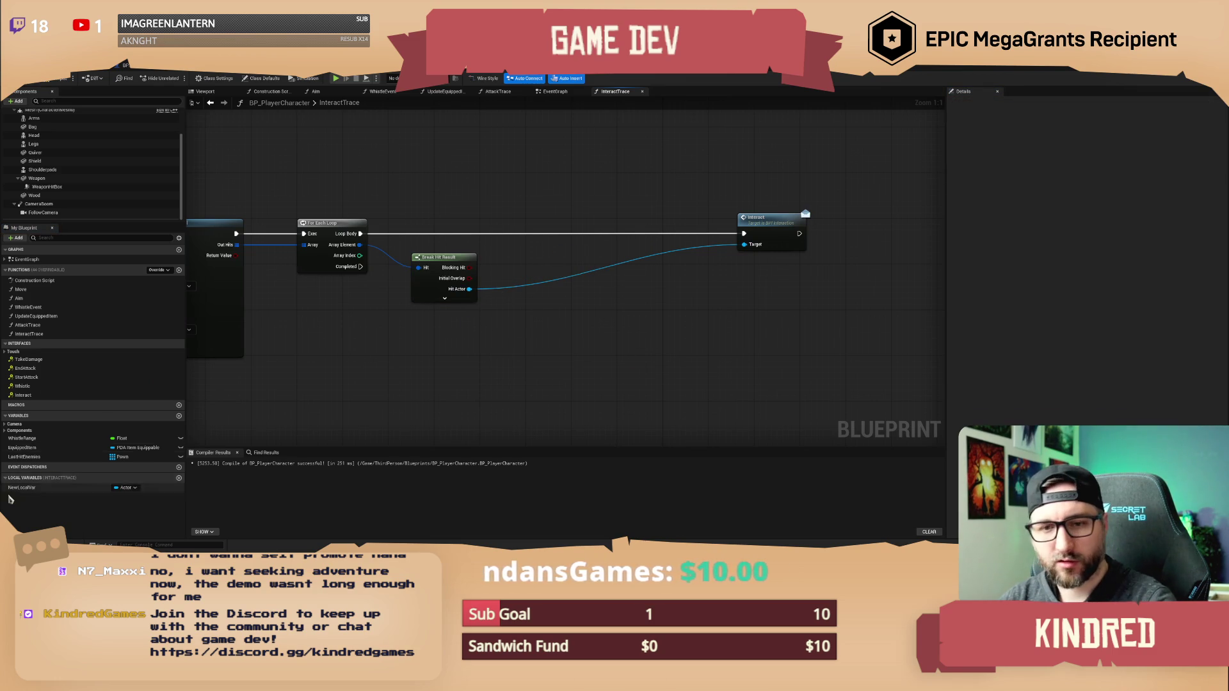
click(27, 489)
key(F2)
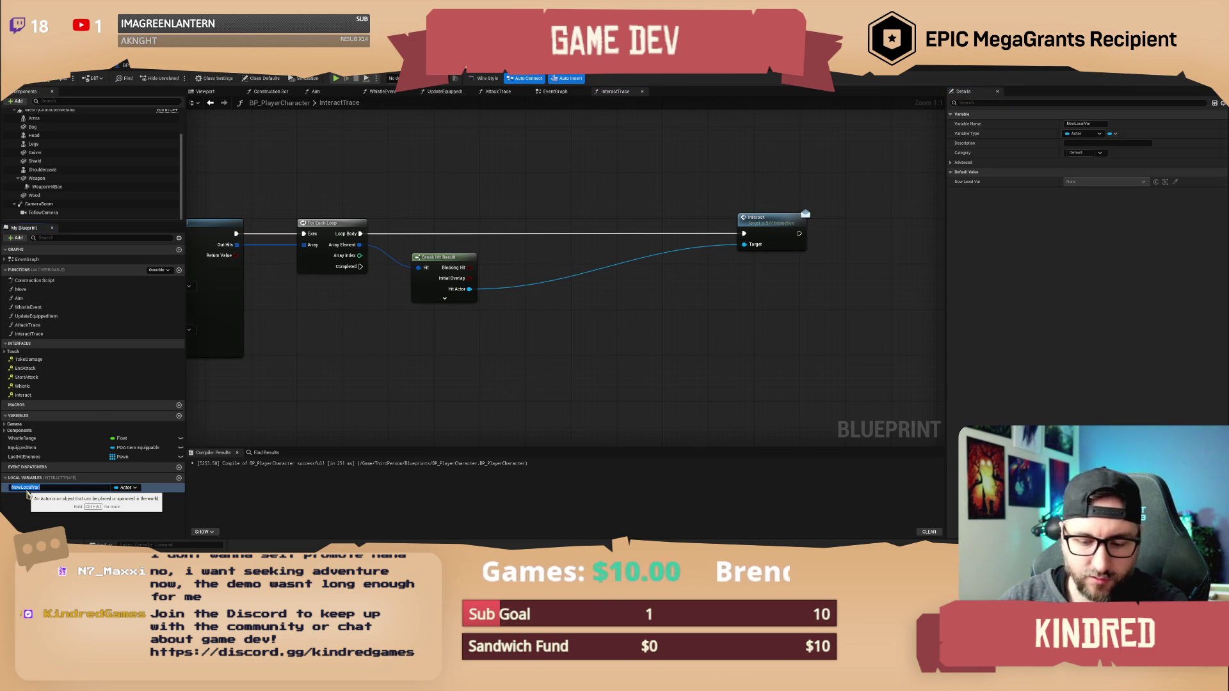
text(HitActors)
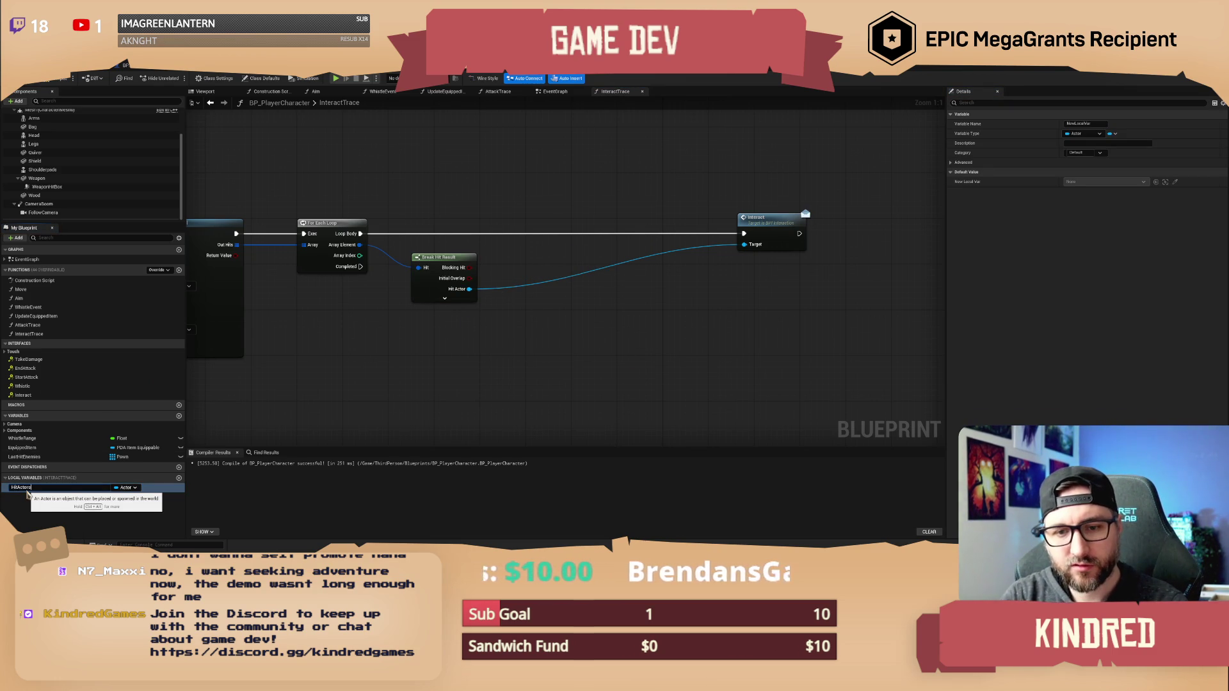
key(Return)
drag(26, 488, 473, 193)
click(18, 492)
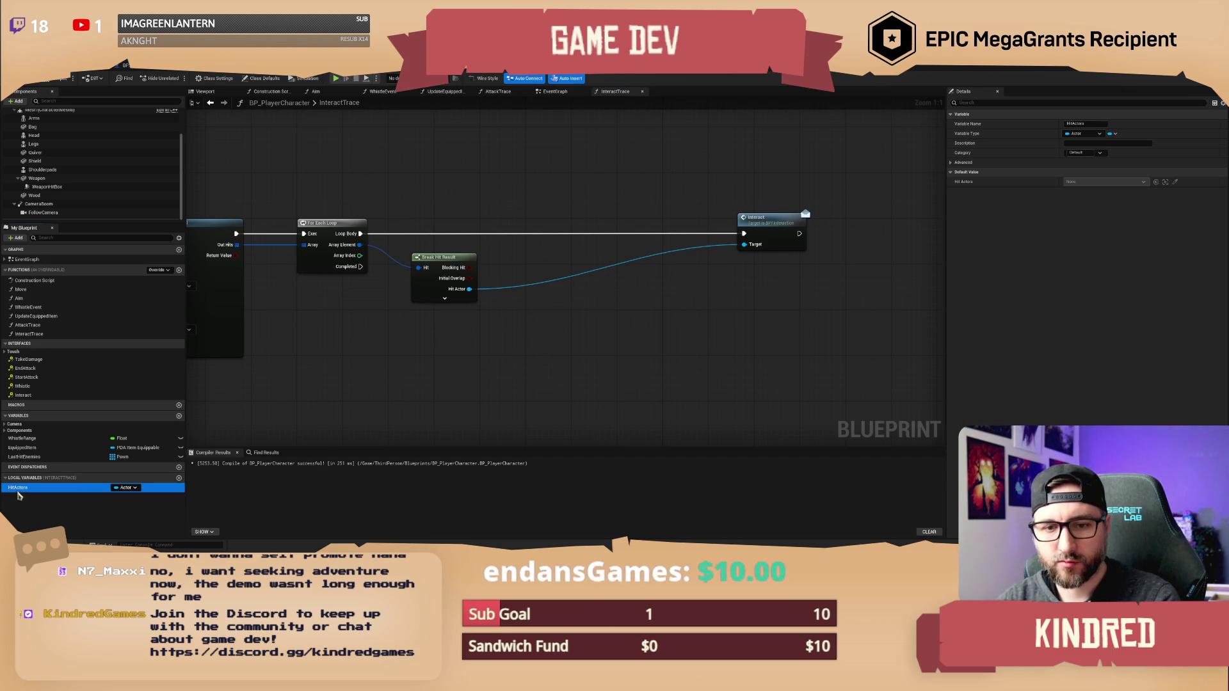
click(116, 488)
Add a HitActors getter with Contains Item checking Hit Actor, feeding a Branch.
mouse_move(72, 492)
mouse_down()
mouse_move(416, 192)
mouse_move(538, 196)
mouse_move(506, 273)
mouse_move(470, 290)
mouse_up()
text(contains)
key(Return)
drag(603, 202, 634, 205)
key(Return)
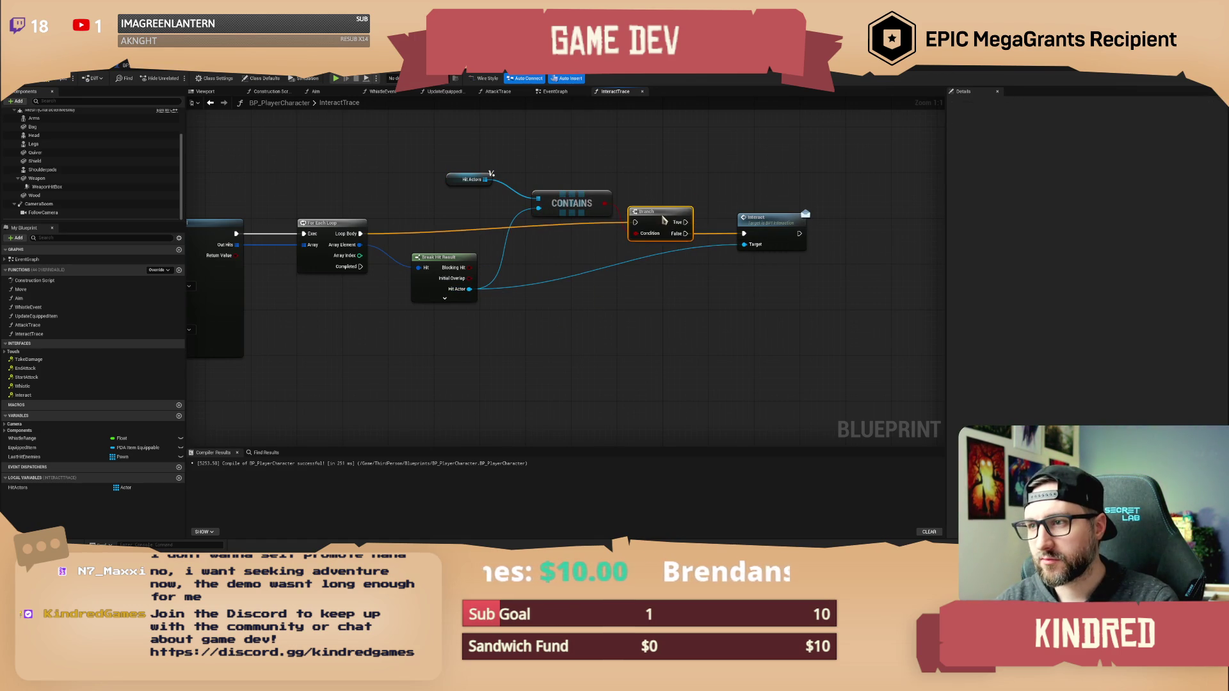
Tidy the check chain, nudging the Interact and HitActors nodes apart.
mouse_move(777, 229)
mouse_down()
mouse_move(704, 203)
mouse_move(710, 256)
mouse_move(686, 293)
mouse_up()
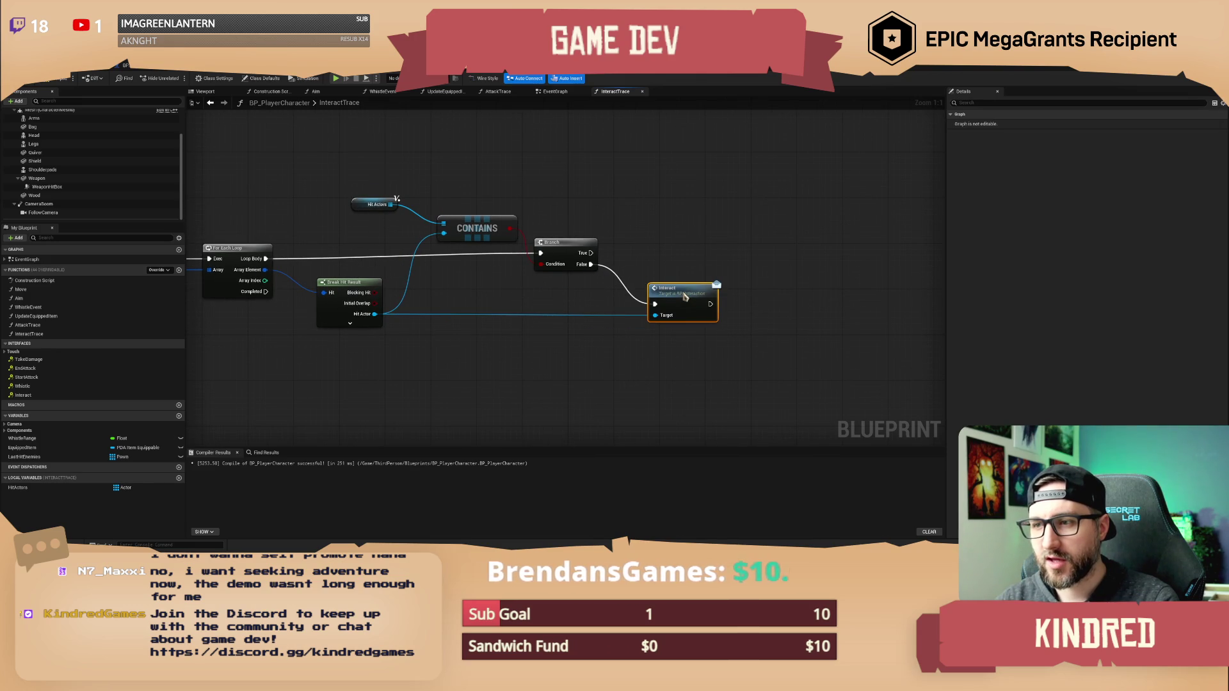
click(614, 272)
drag(551, 252, 469, 225)
drag(585, 208, 610, 213)
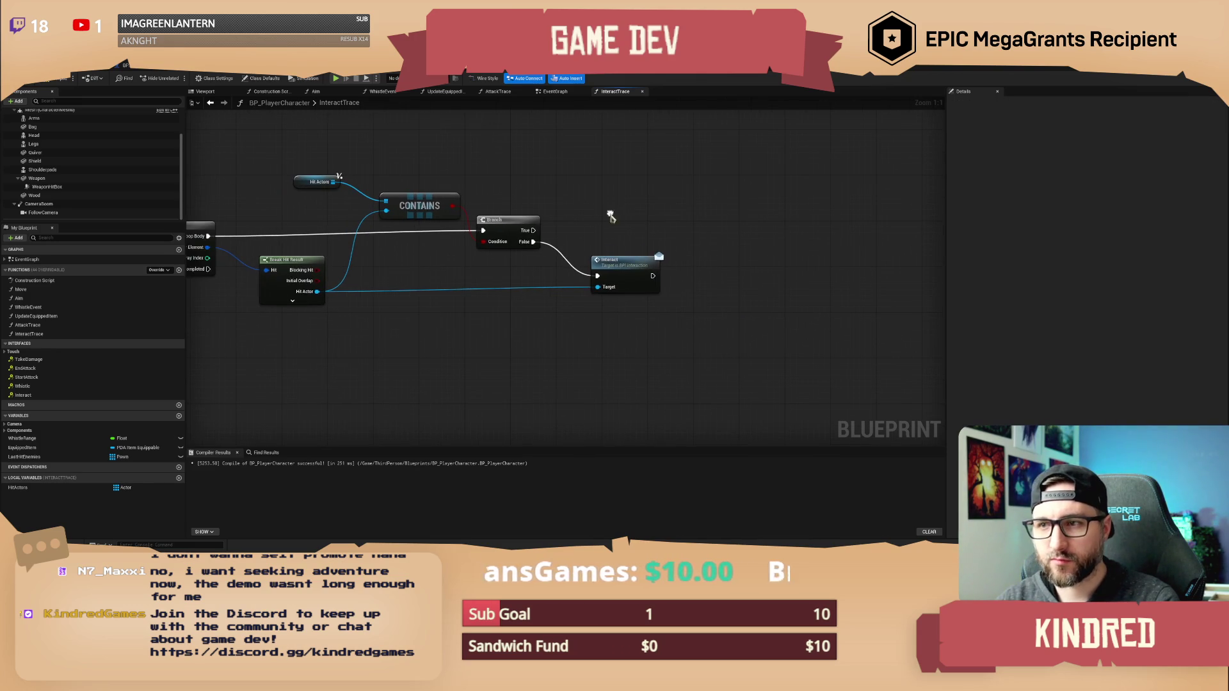
drag(621, 261, 752, 267)
drag(658, 229, 724, 224)
drag(384, 176, 402, 176)
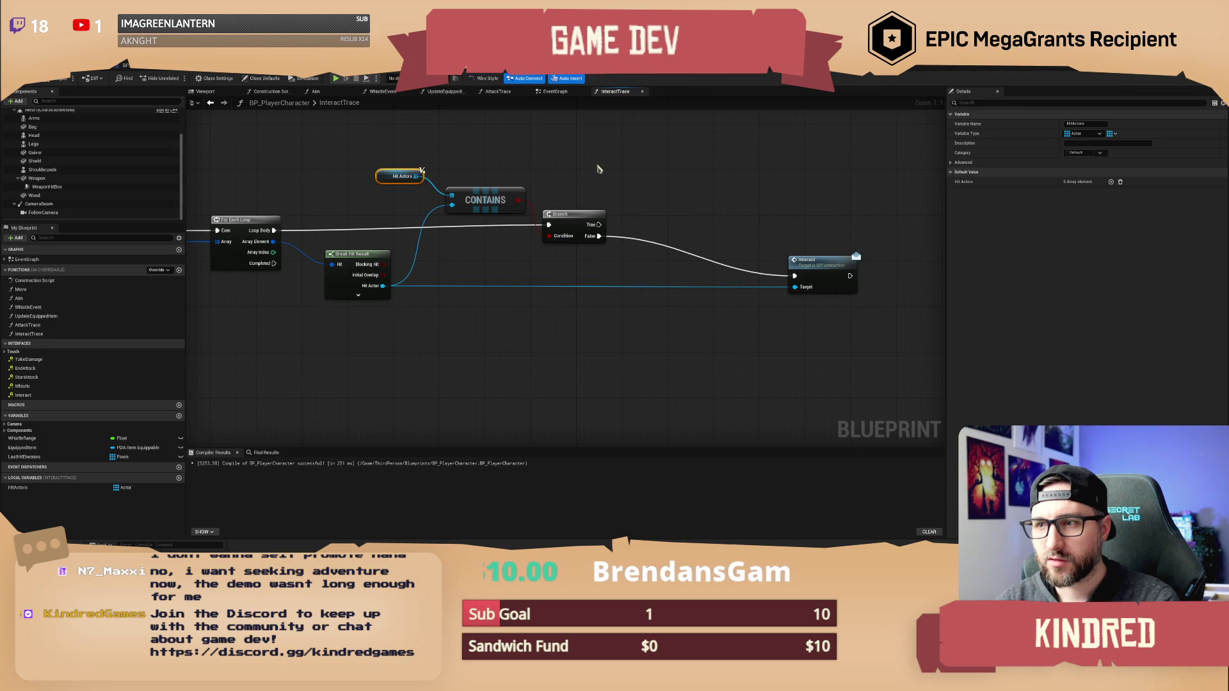
drag(766, 221, 675, 223)
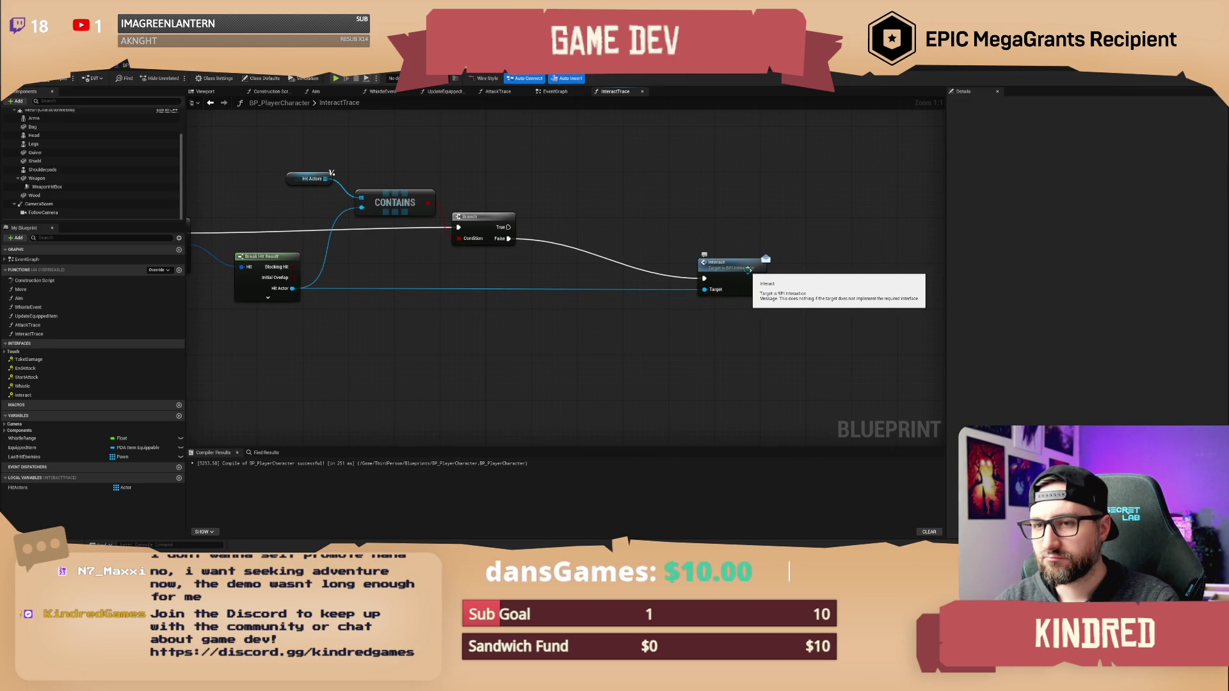
drag(582, 209, 666, 209)
Delete the HitActors, CONTAINS and Branch nodes and wire Loop Body straight into Interact.
mouse_move(403, 157)
mouse_down()
mouse_move(526, 224)
mouse_move(602, 248)
mouse_up()
key(Delete)
drag(268, 233, 789, 280)
mouse_move(796, 273)
mouse_down()
mouse_move(505, 220)
mouse_move(475, 228)
mouse_move(554, 229)
mouse_up()
Add a Return Node after Interact and delete the unused HitActors local variable.
text(return)
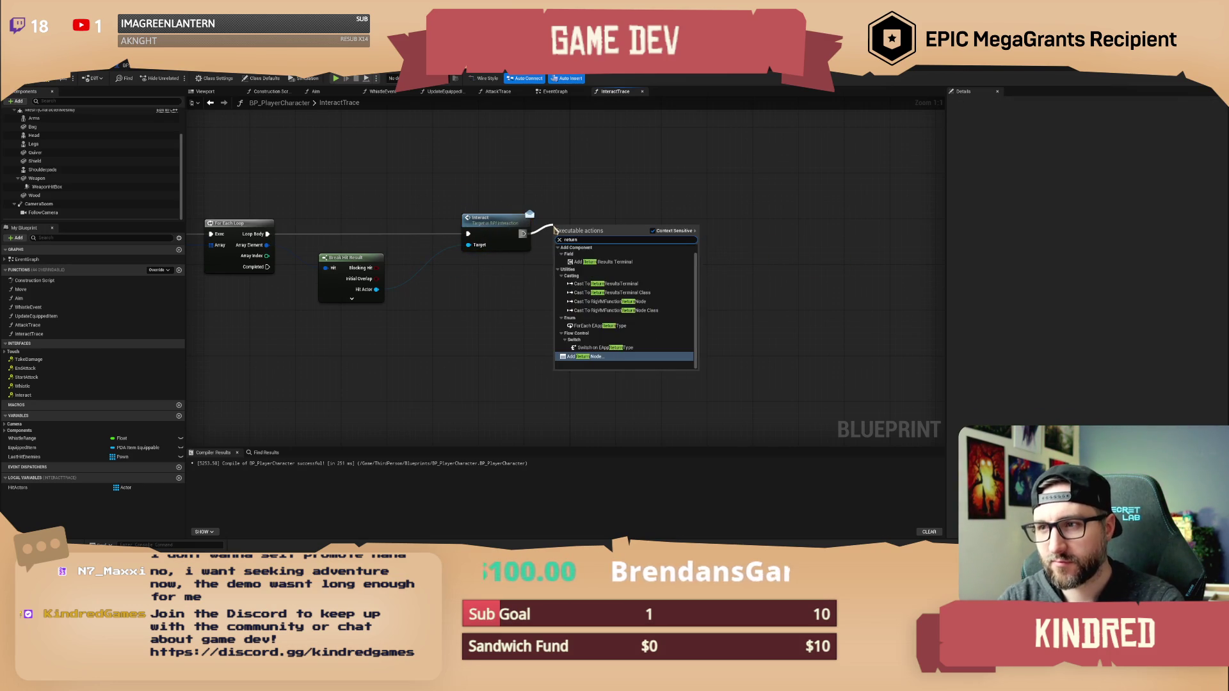
key(Return)
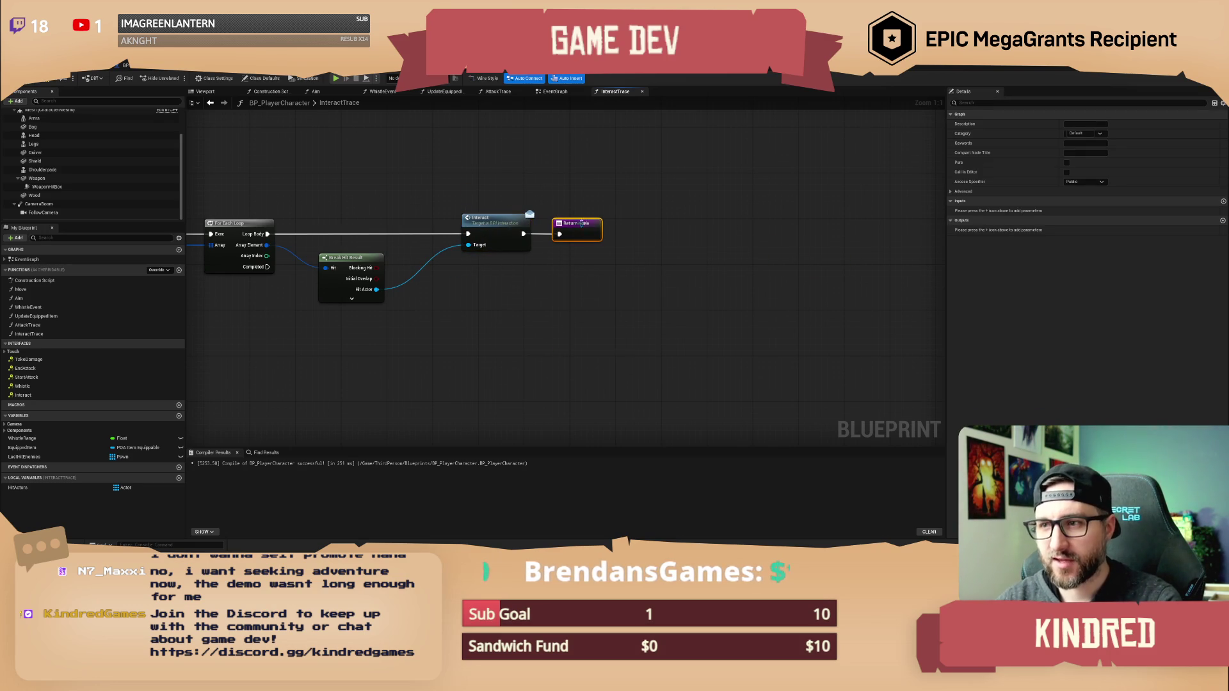
click(25, 488)
key(Delete)
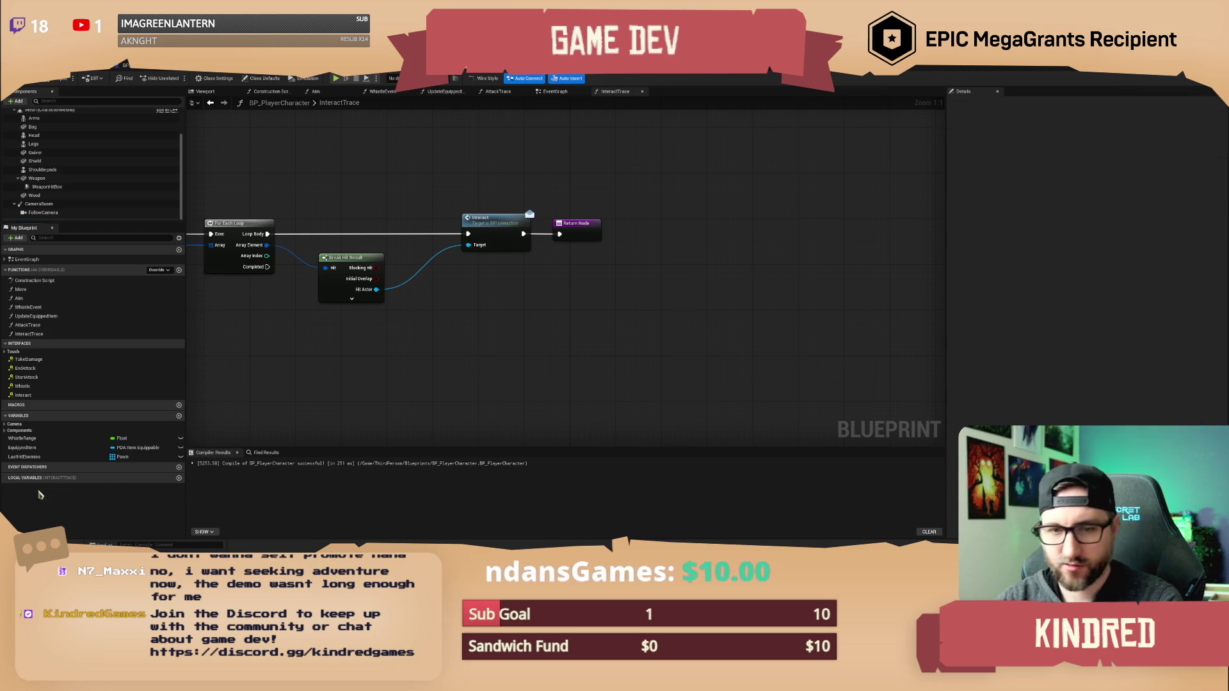
Review the InteractTrace chain from the sphere trace through the loop to the Return Node.
click(576, 224)
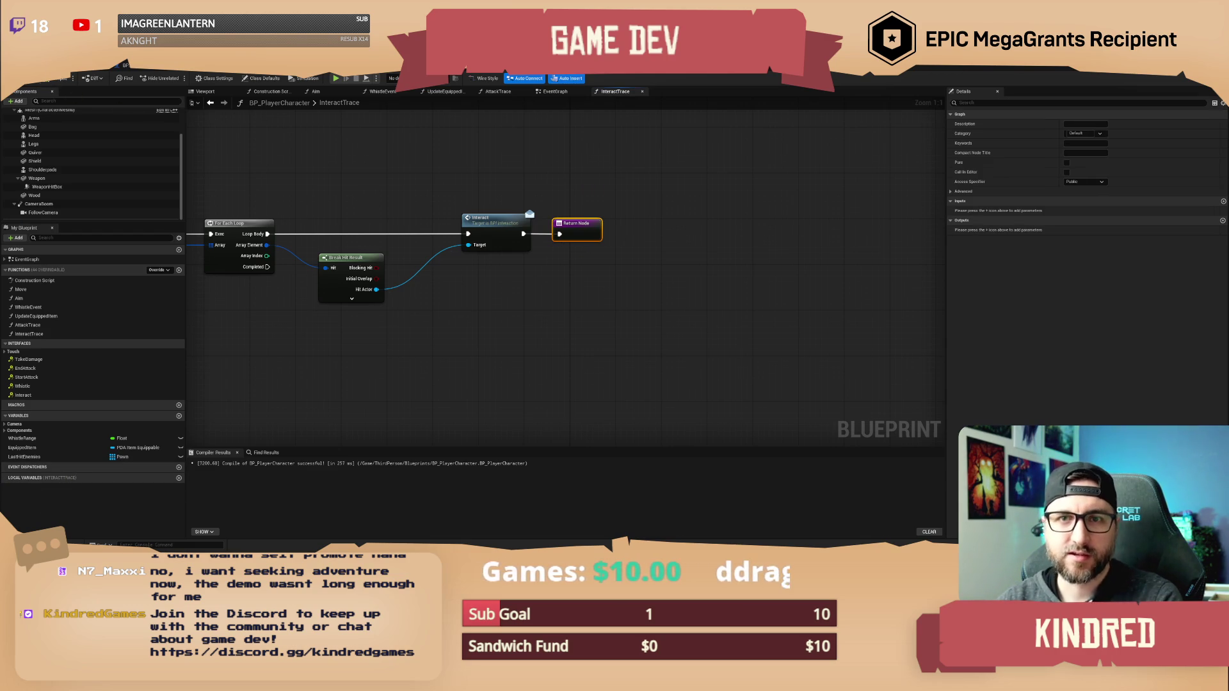
click(419, 176)
scroll(420, 201, down, 2)
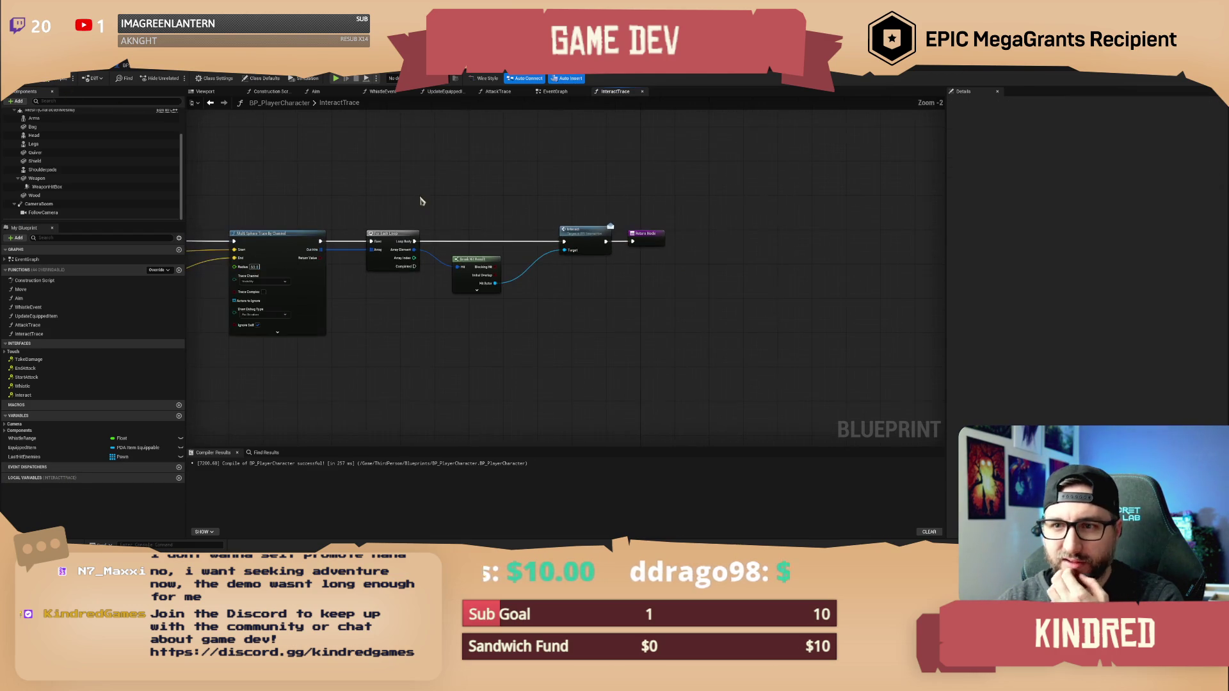
scroll(438, 205, up, 2)
drag(471, 184, 474, 186)
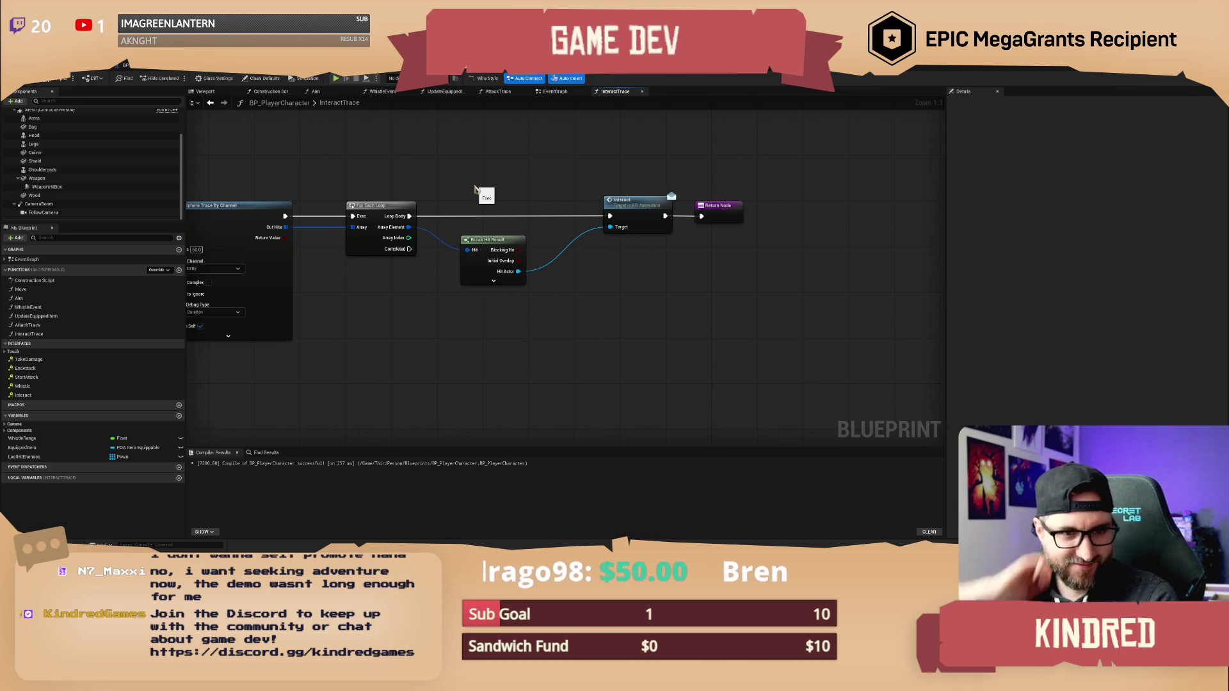
drag(488, 192, 507, 206)
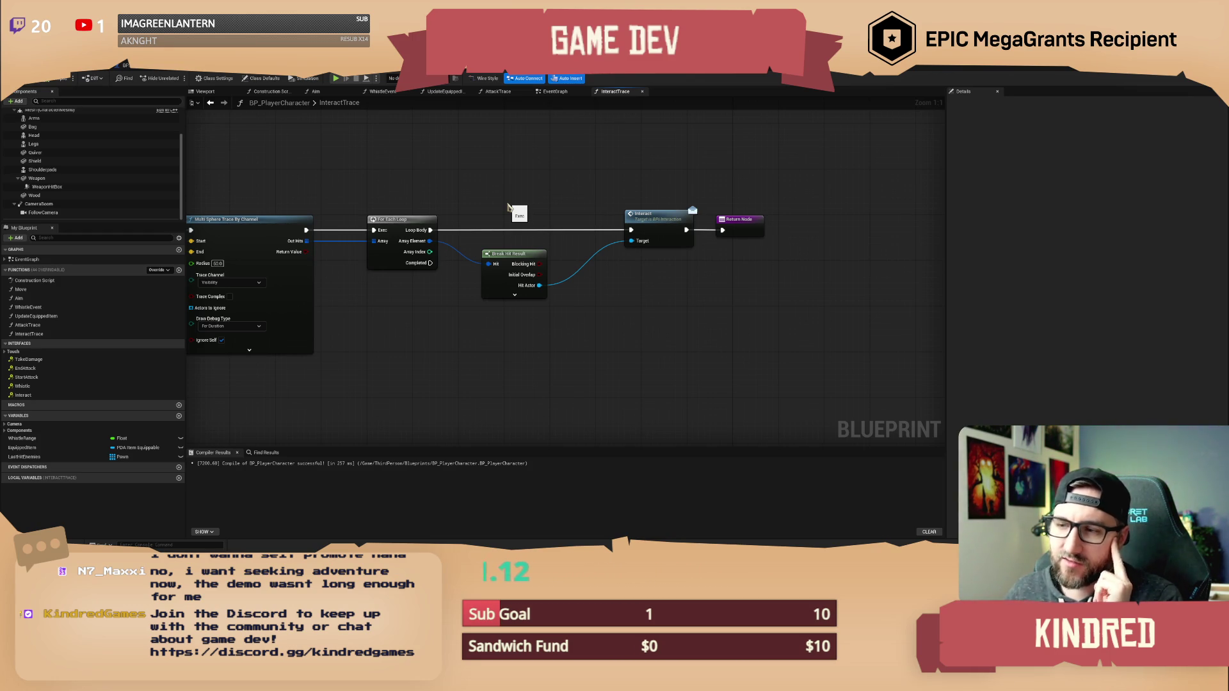
Make room and add a Does Object Implement Interface node off Hit Actor.
click(686, 214)
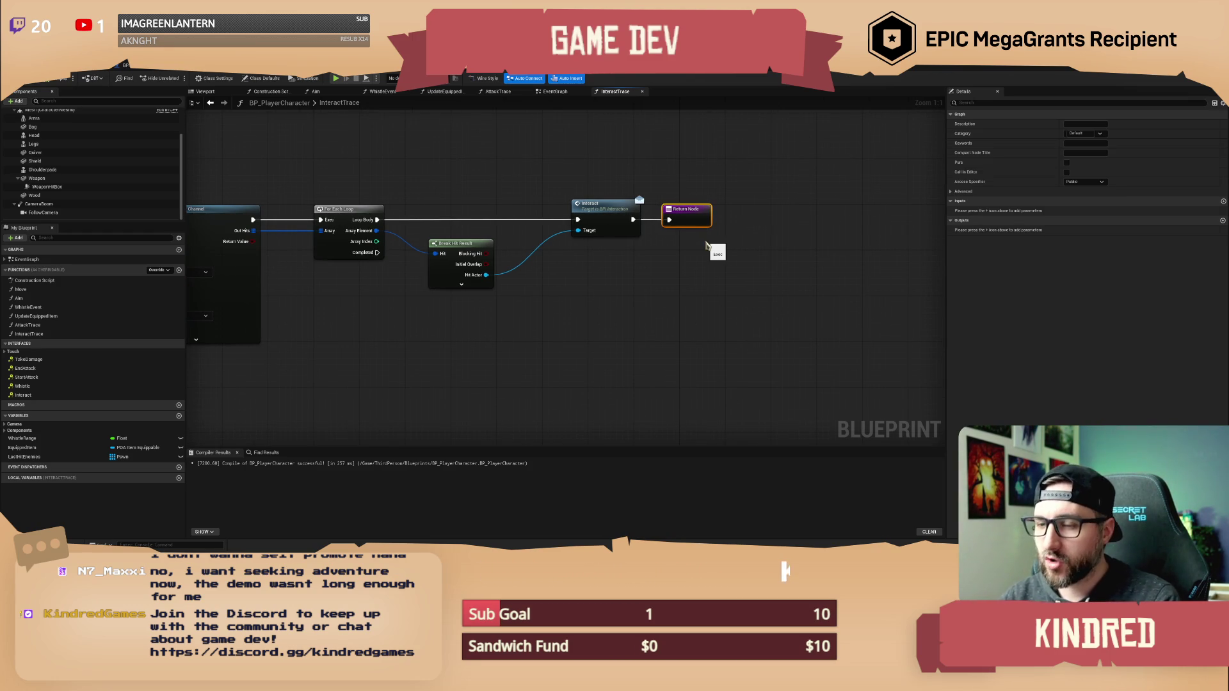
mouse_move(707, 245)
mouse_down()
mouse_move(661, 205)
mouse_move(631, 201)
mouse_move(702, 204)
mouse_up()
click(704, 186)
drag(487, 275, 535, 216)
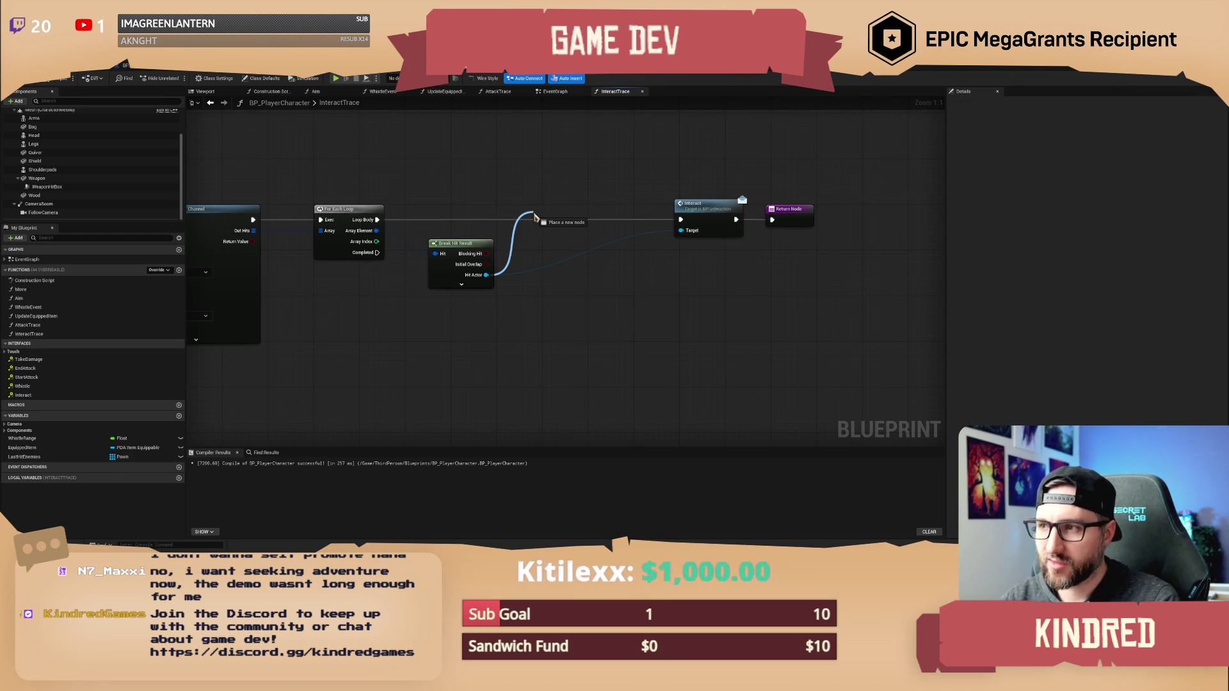
drag(535, 216, 535, 217)
text(does in)
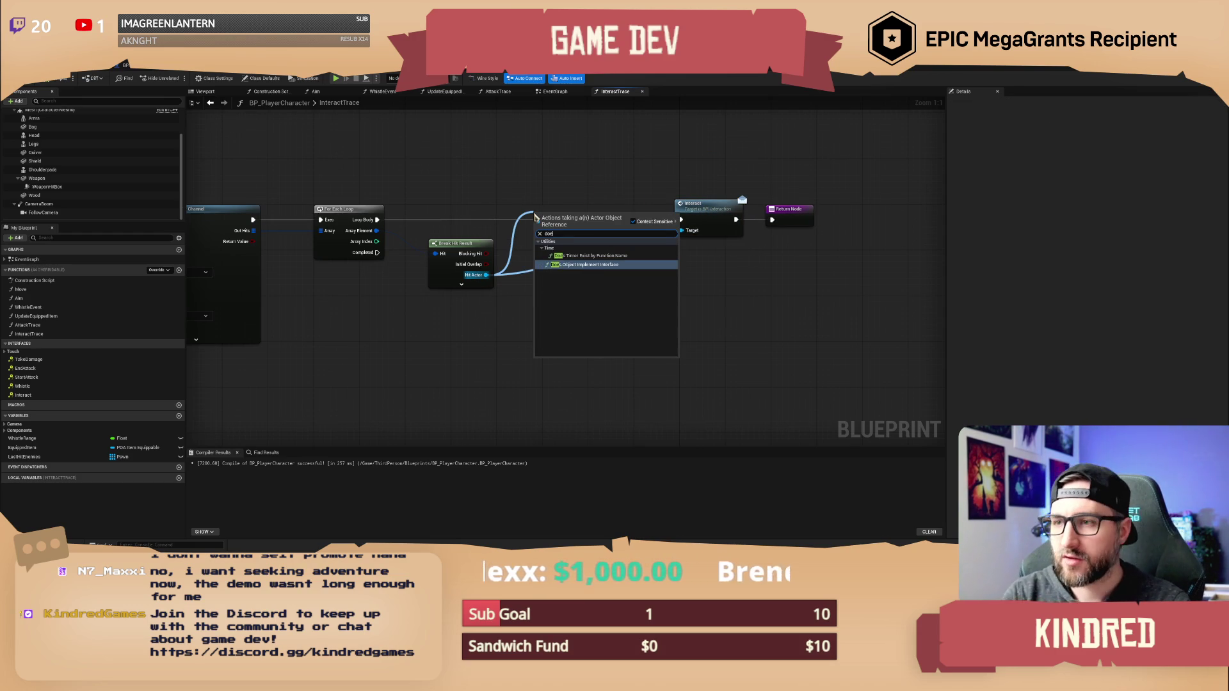
key(Return)
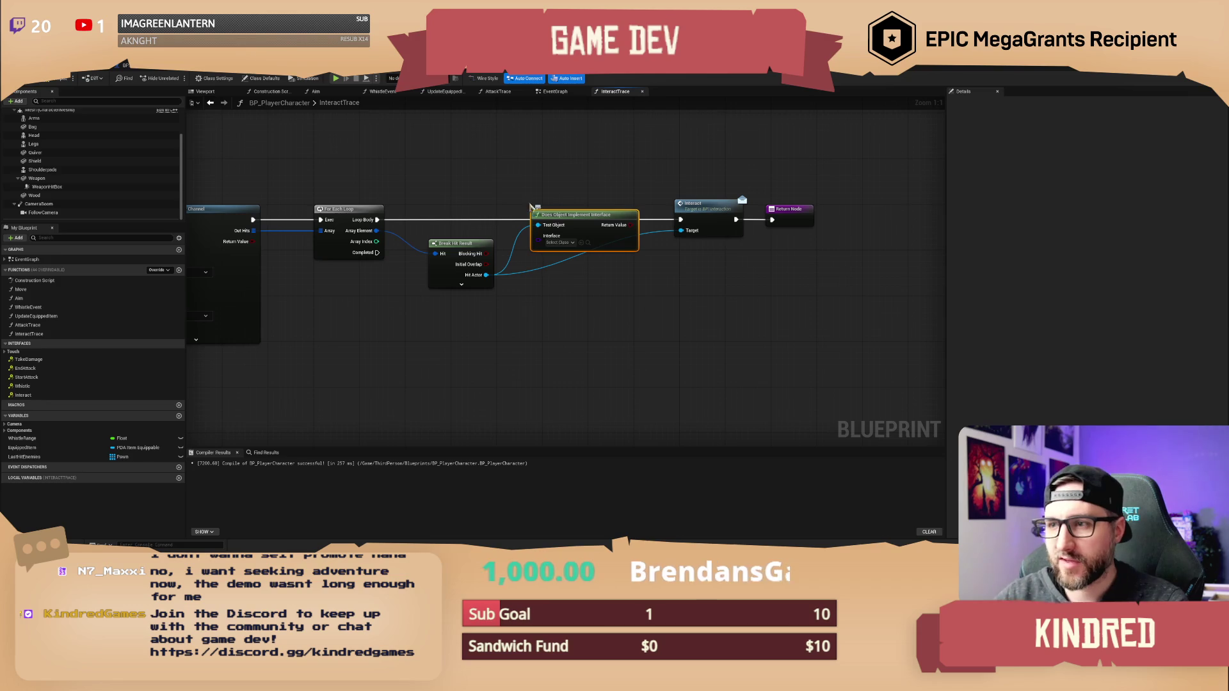
Branch on the interface check's Return Value, inserted into the execution line before Interact.
drag(627, 228, 690, 286)
text(branch)
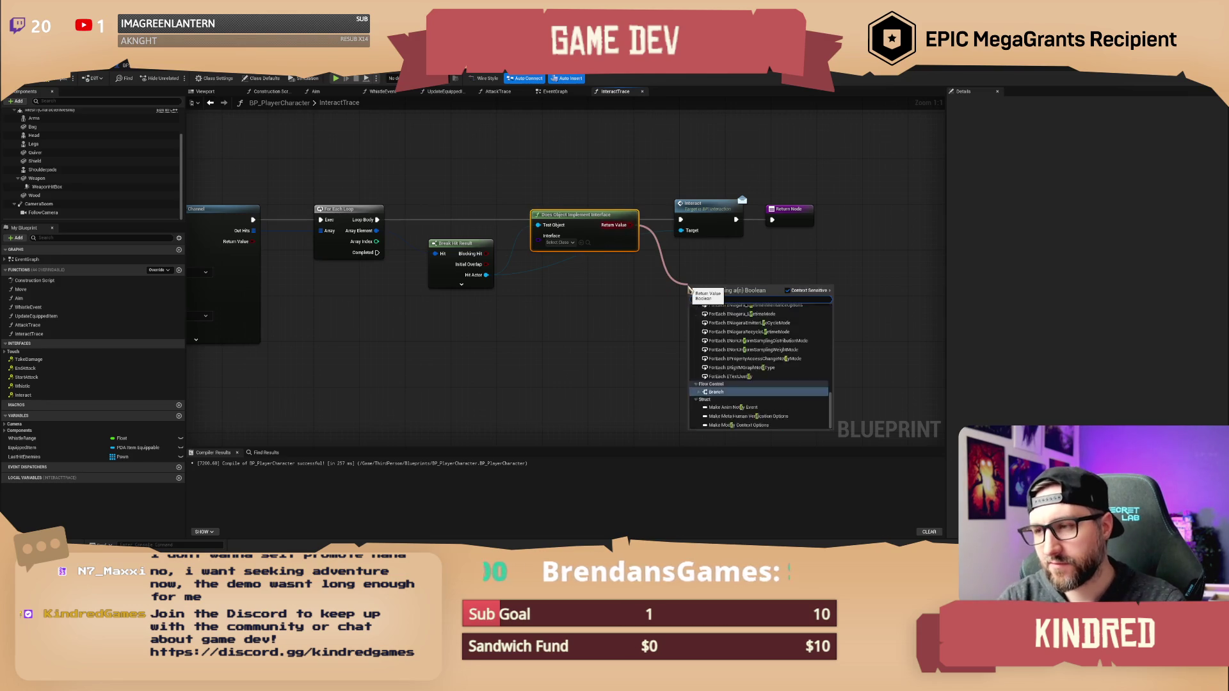
key(Return)
drag(697, 204, 840, 203)
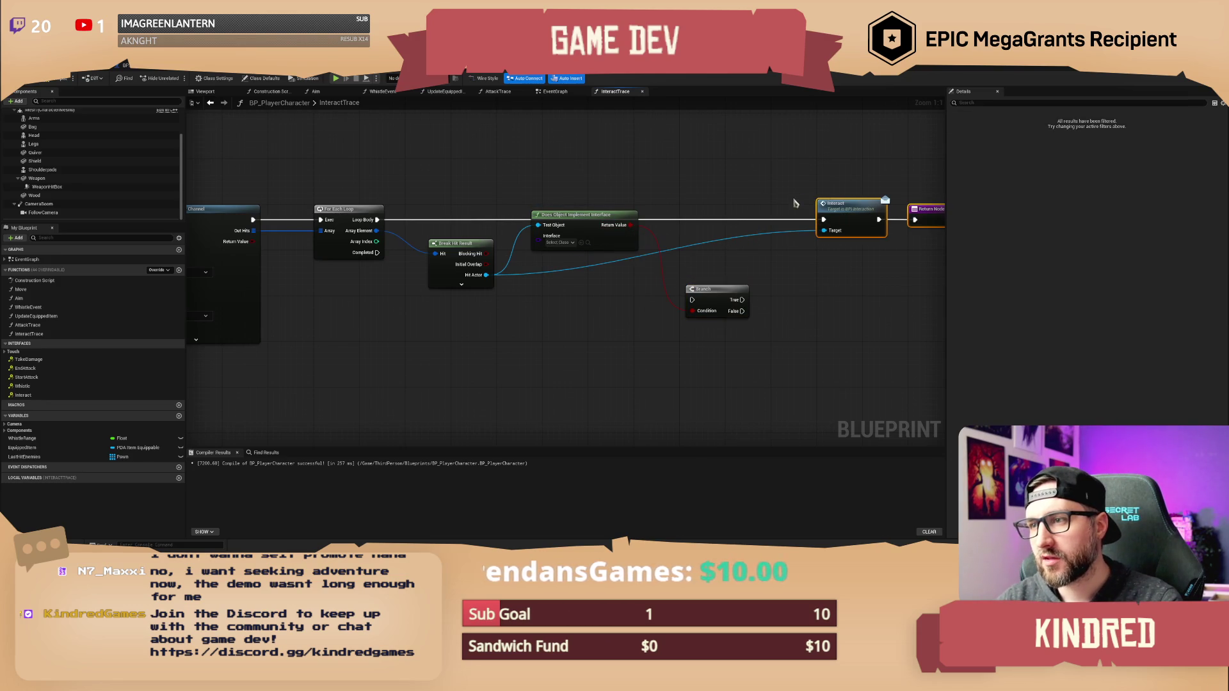
drag(722, 301, 717, 221)
Tidy the interface check node's position and delete the accidental extra Branch node.
drag(604, 228, 604, 297)
click(477, 242)
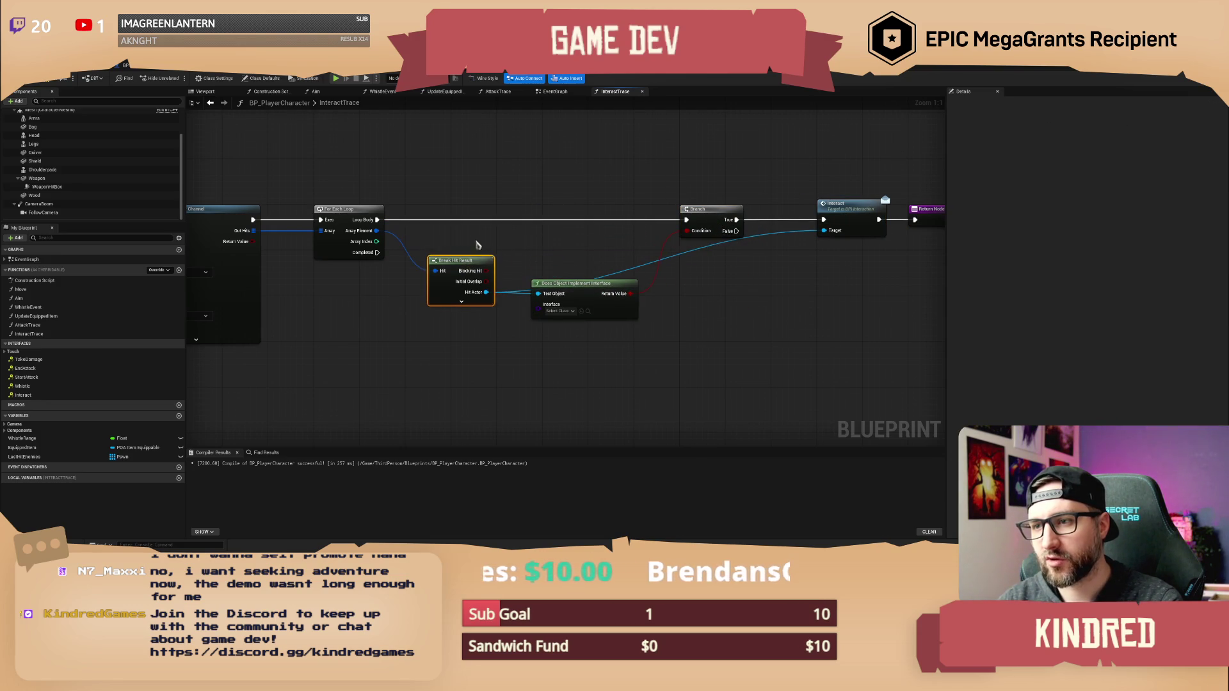
drag(566, 256, 555, 261)
click(756, 270)
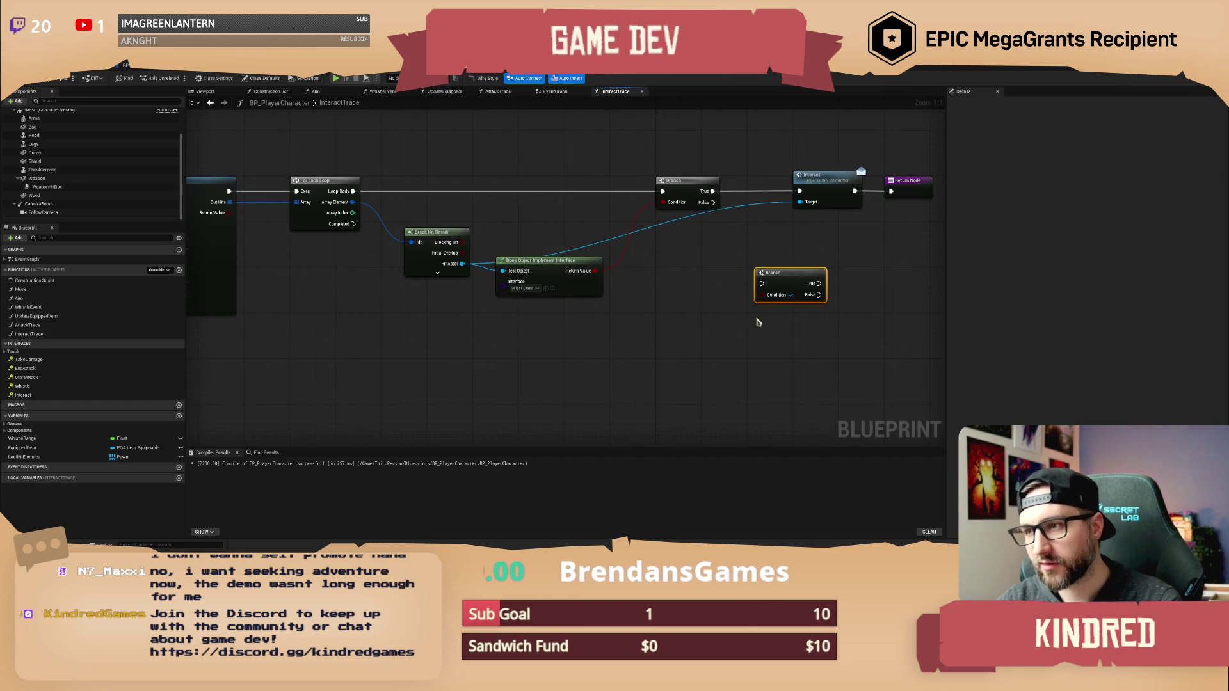
key(Delete)
Set the check's Interface to BPI_Interaction.
click(523, 288)
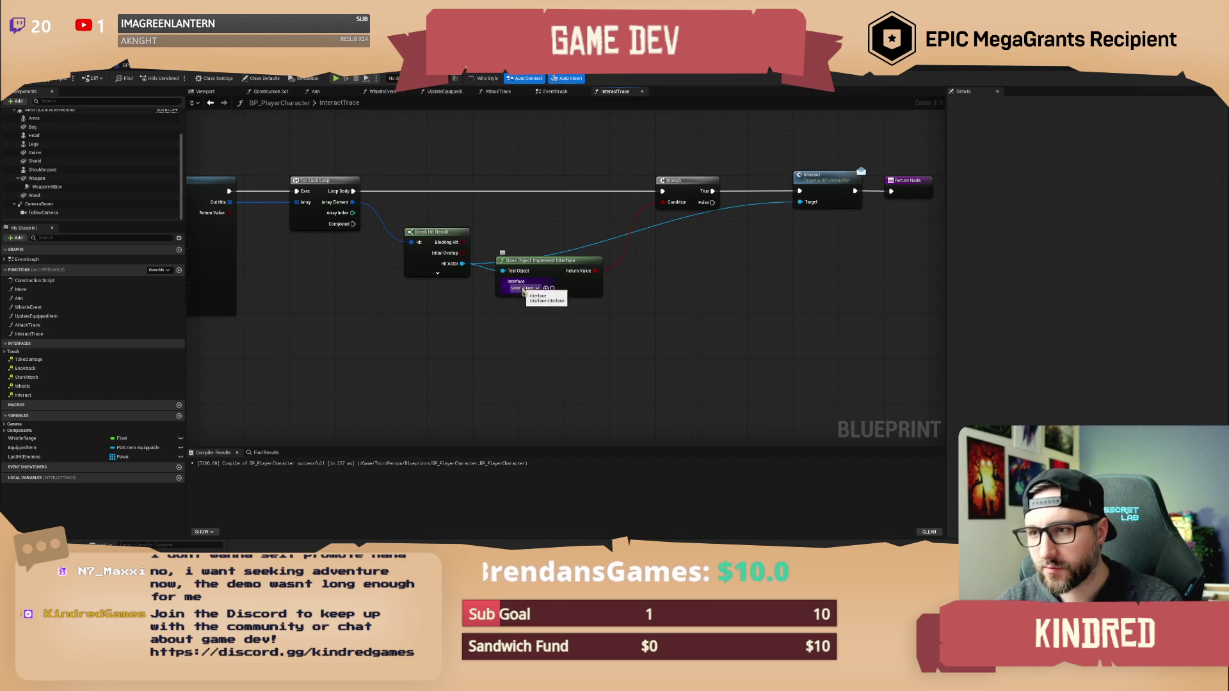
text(intera)
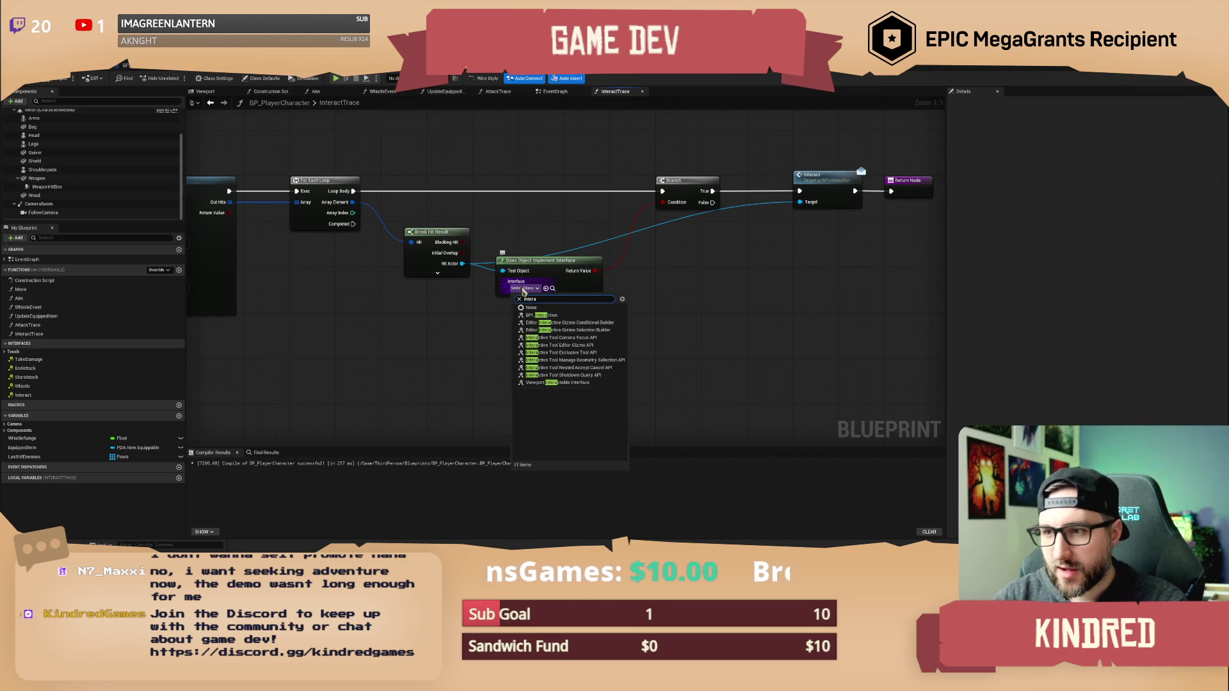
click(543, 315)
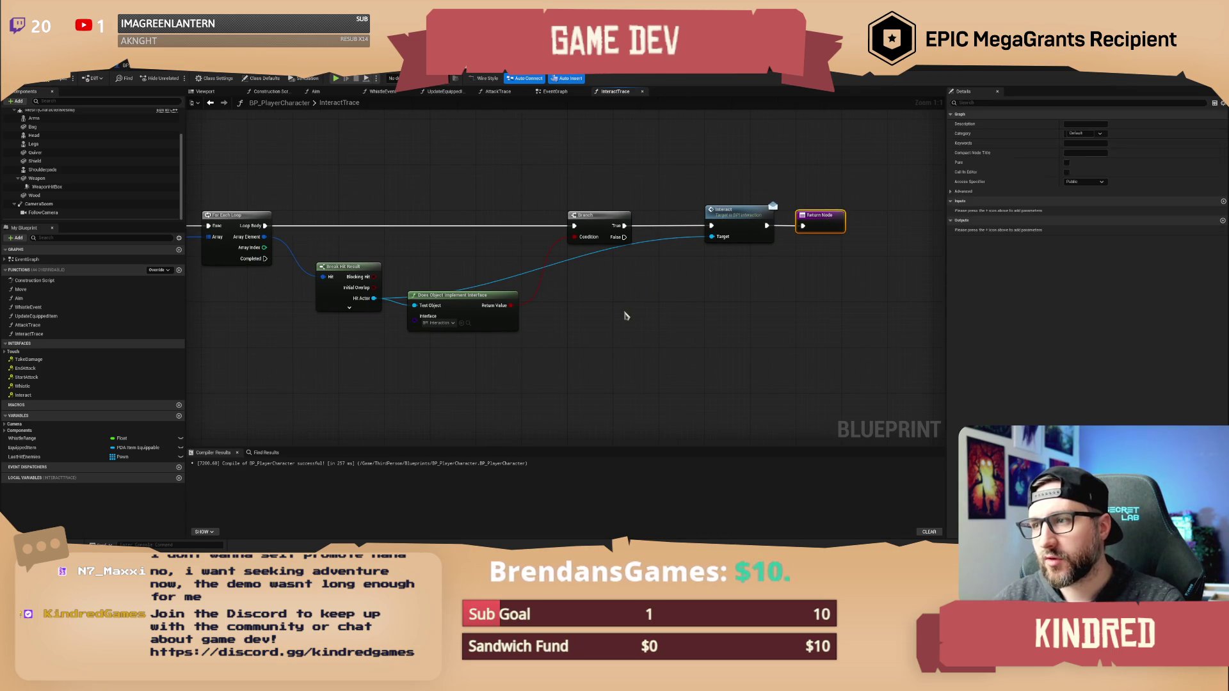
drag(619, 179, 655, 247)
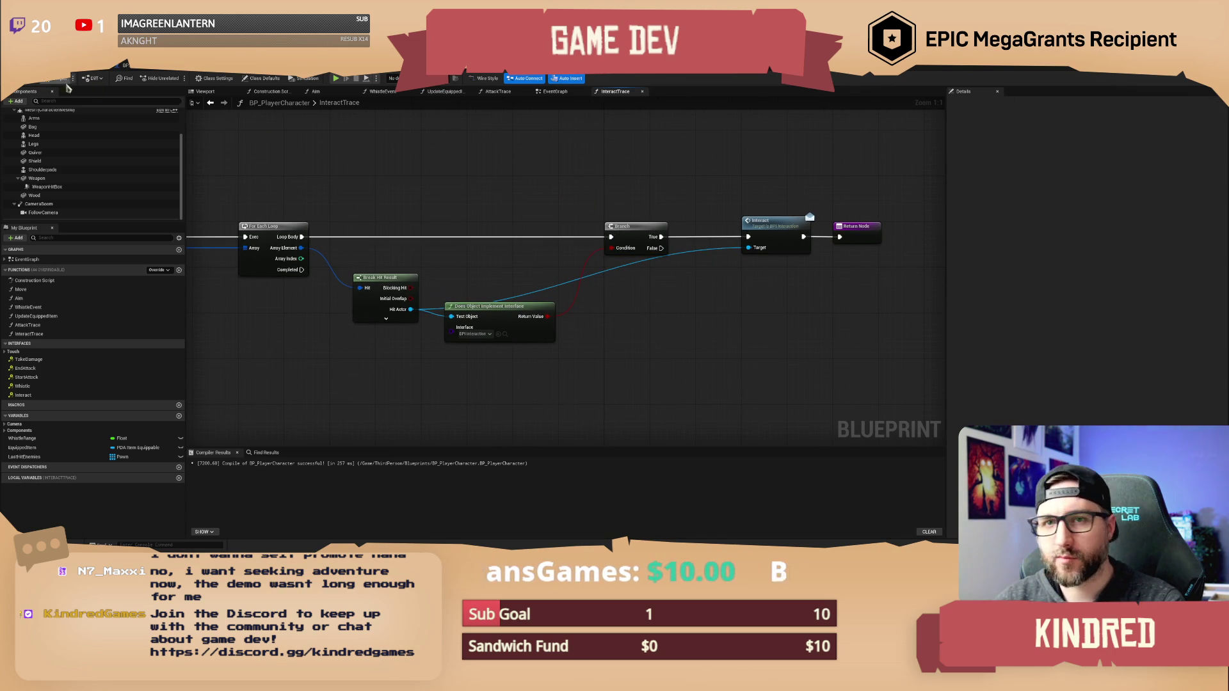
Compile the player character blueprint.
click(24, 83)
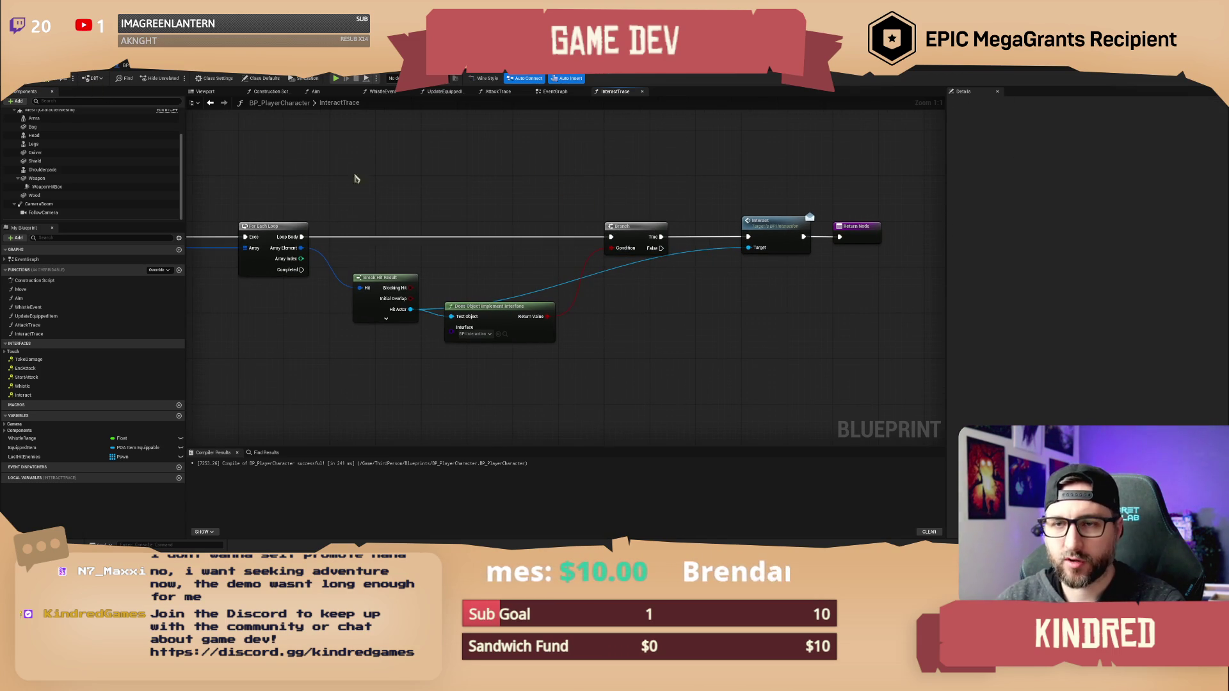
scroll(467, 195, down, 1)
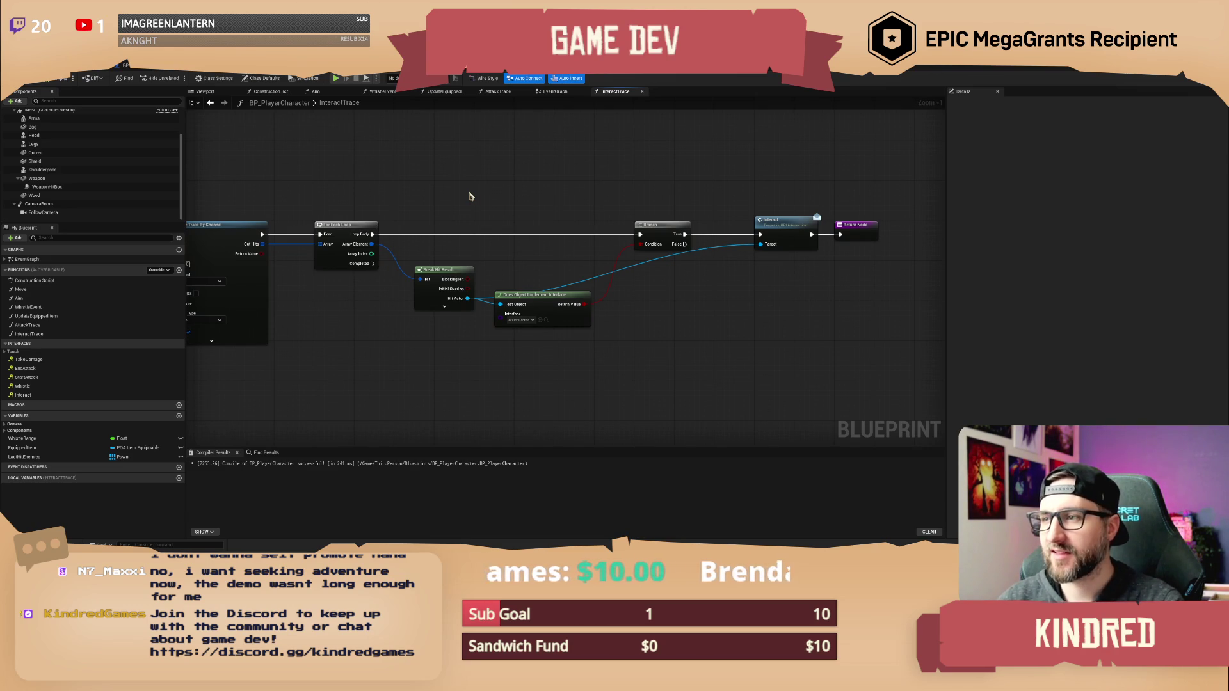
mouse_move(541, 190)
mouse_down()
mouse_move(570, 366)
mouse_move(689, 394)
mouse_up()
drag(813, 199, 843, 272)
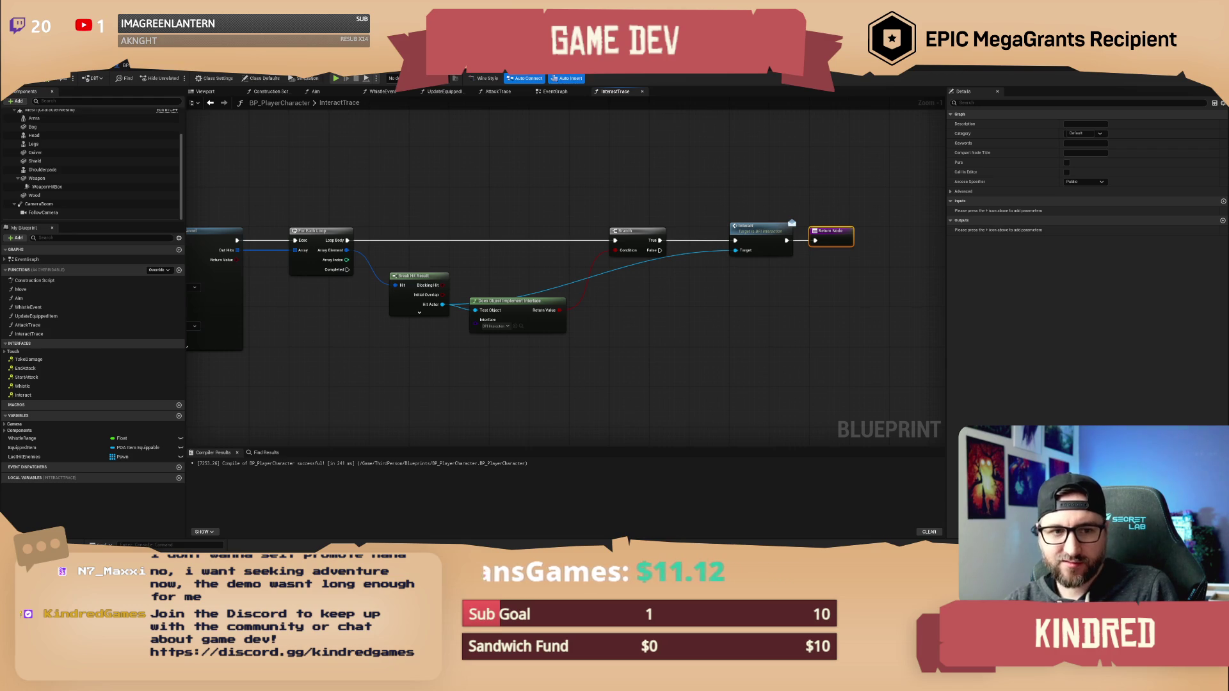
drag(434, 191, 465, 195)
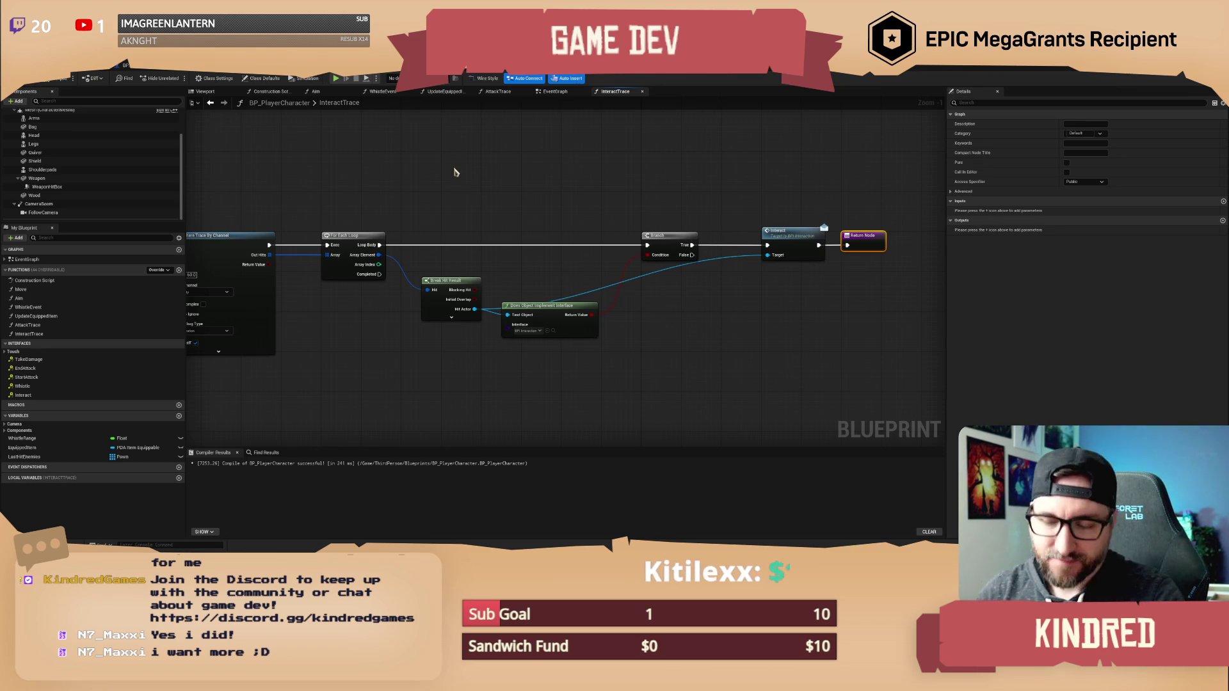
Move the Does Object Implement Interface node above Break Hit Result, then return to the level editor.
click(492, 192)
scroll(493, 192, up, 1)
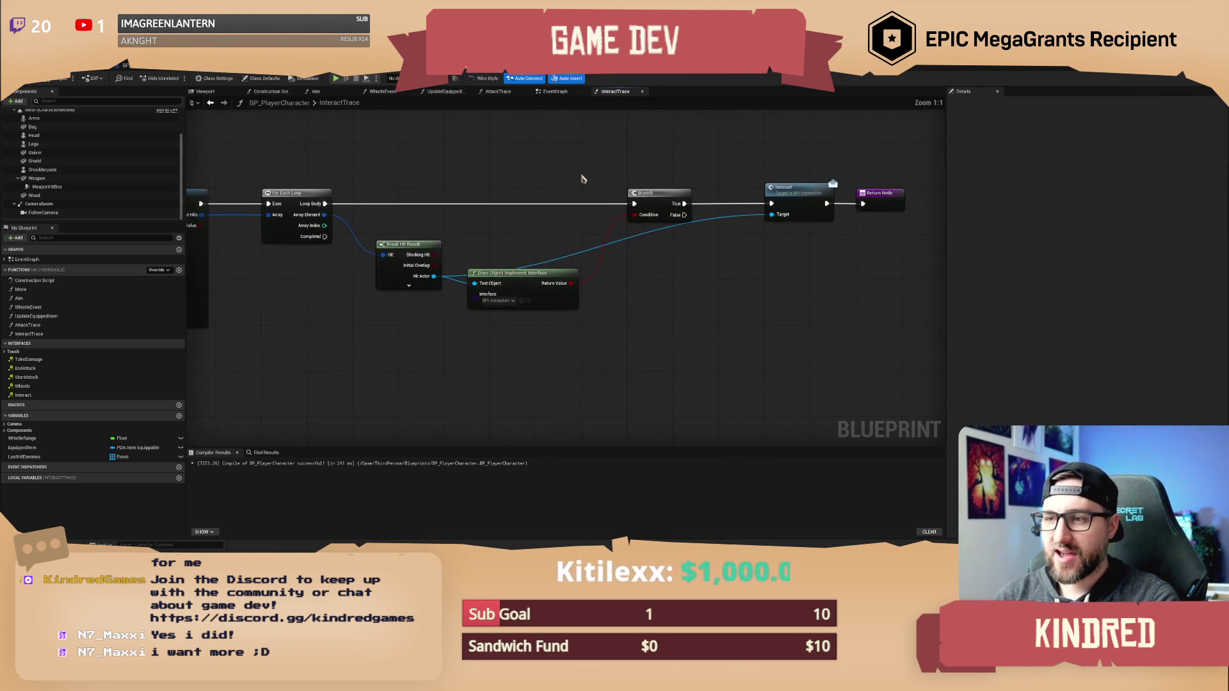
mouse_move(529, 288)
mouse_down()
mouse_move(534, 234)
mouse_move(558, 265)
mouse_up()
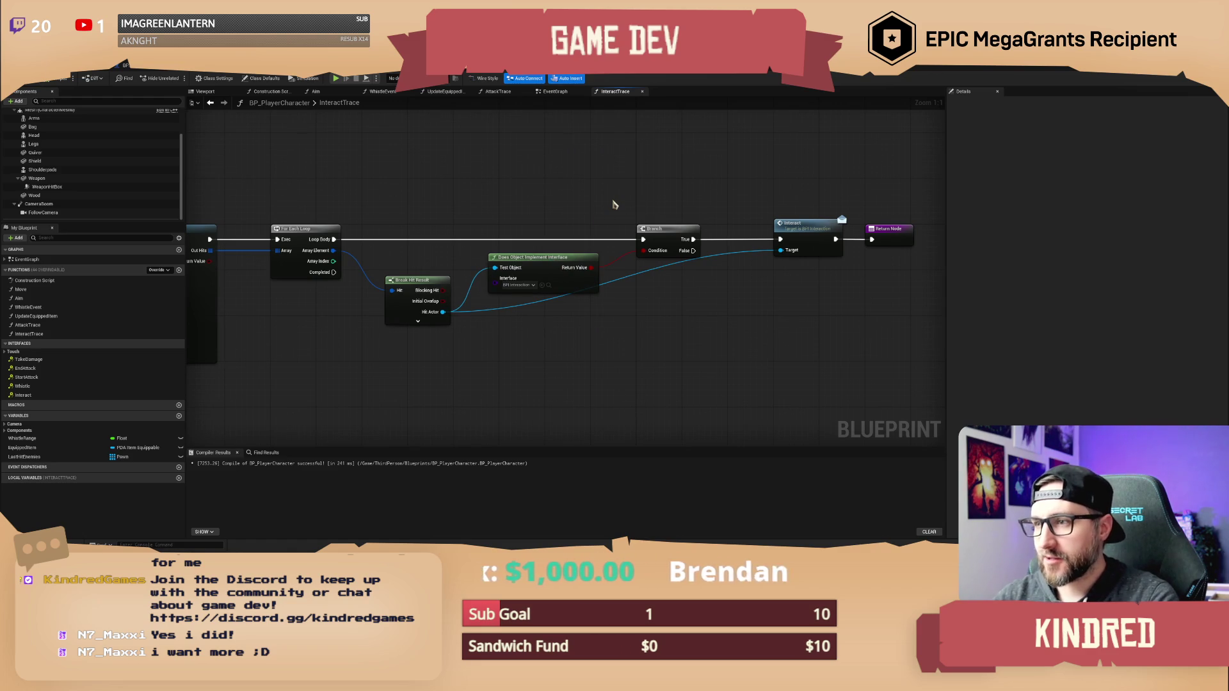
scroll(615, 202, down, 1)
scroll(568, 171, up, 1)
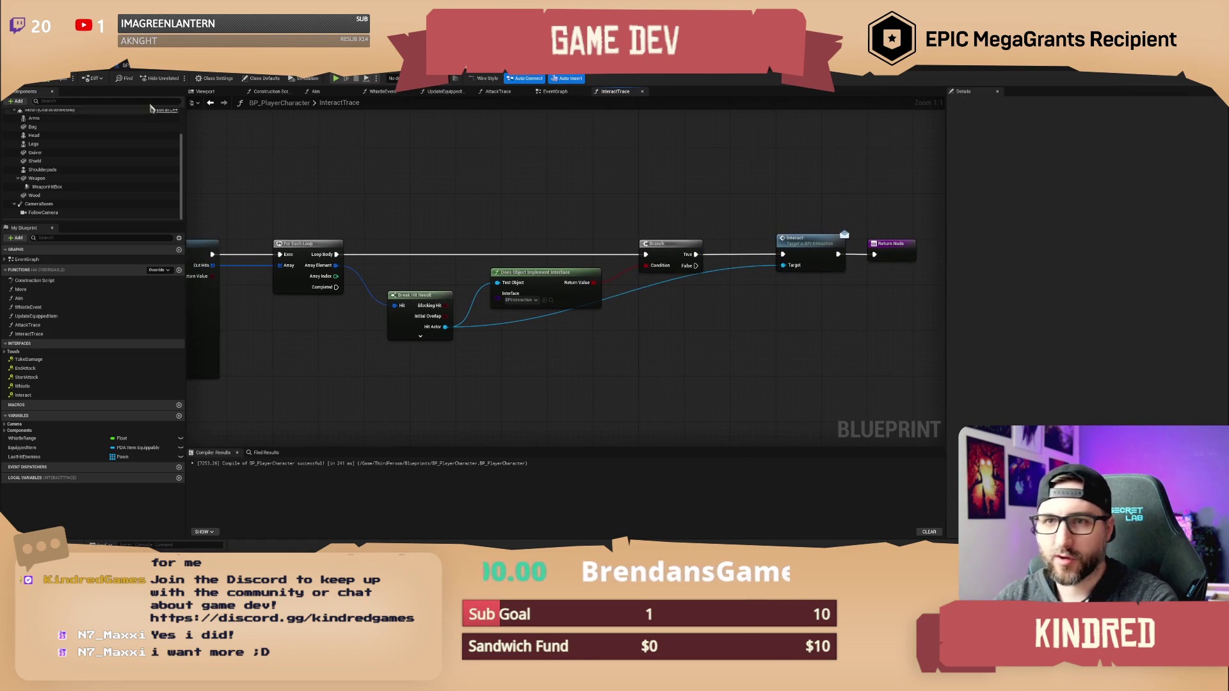
click(115, 65)
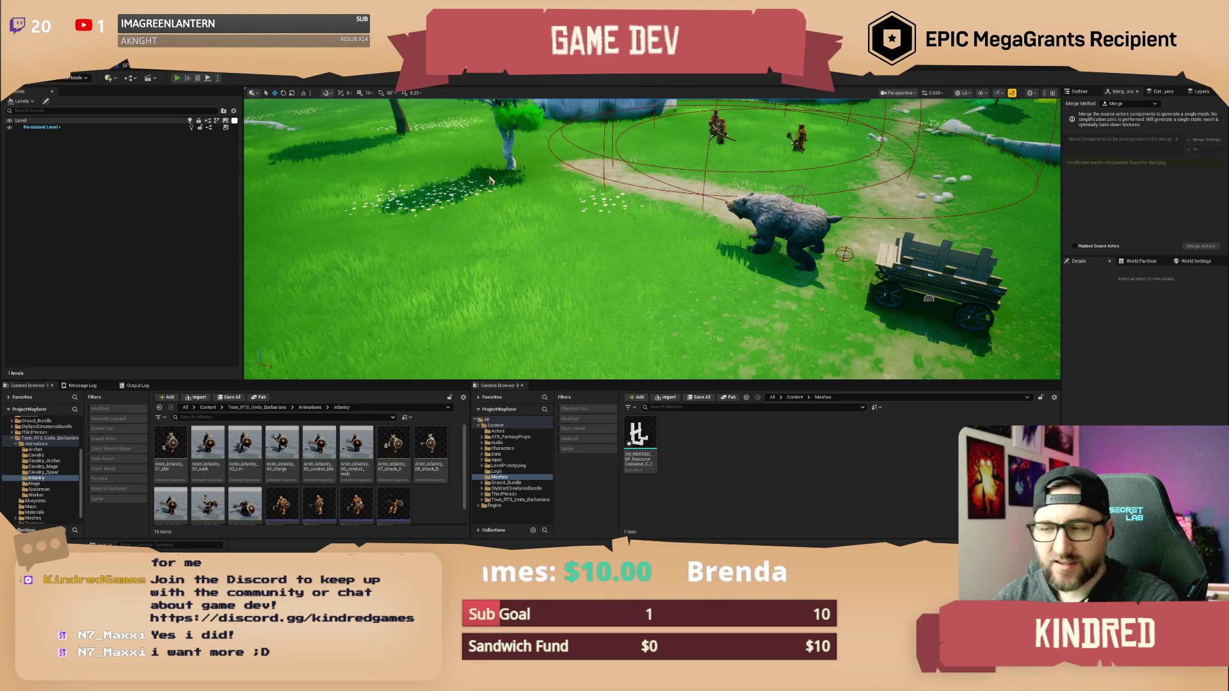
Play-test in the editor by walking the character up to the bear, then stop.
key(alt+p)
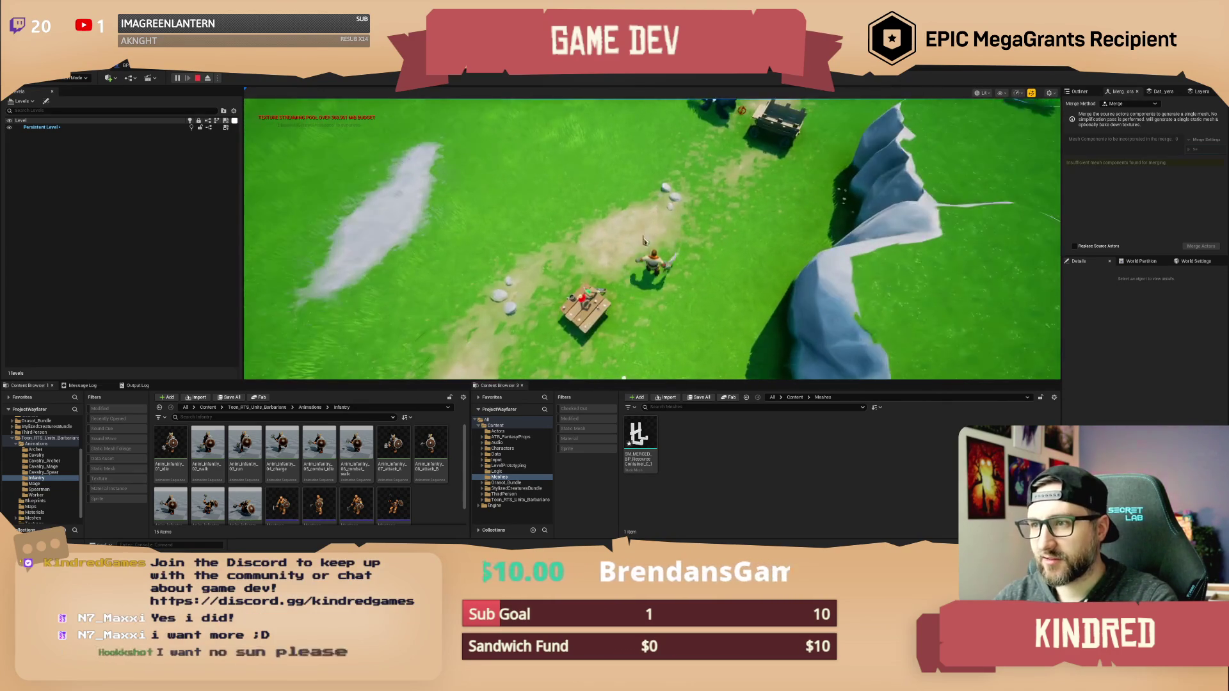
click(631, 238)
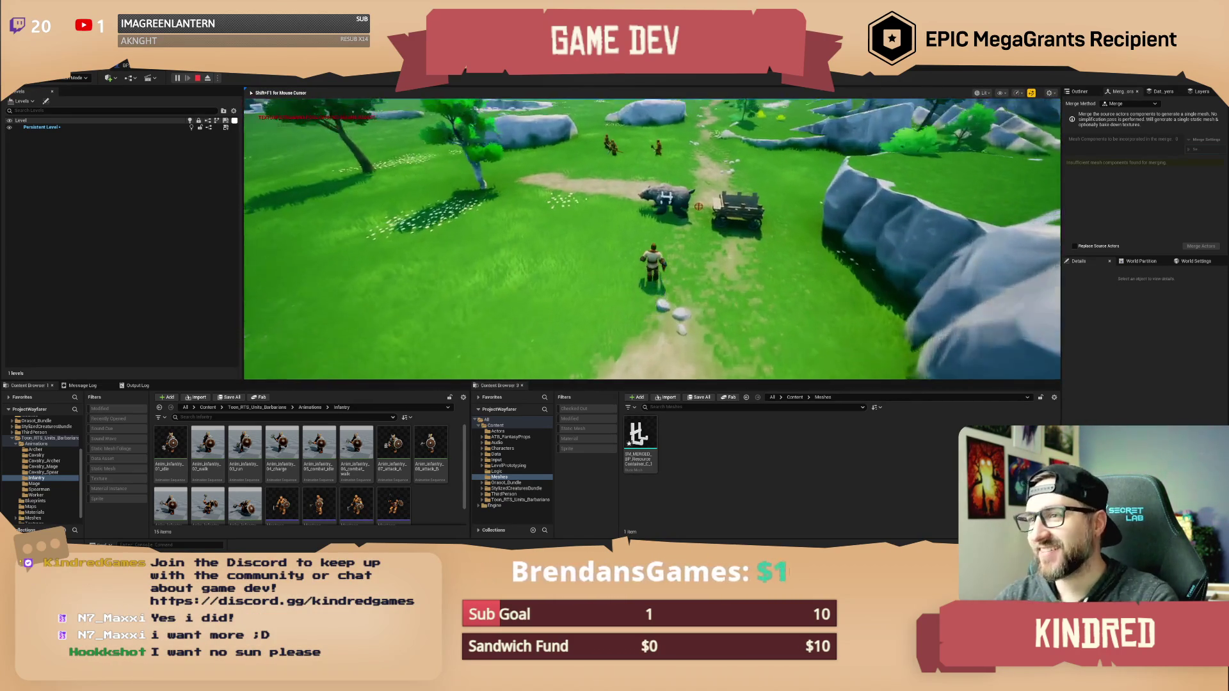
key(w)
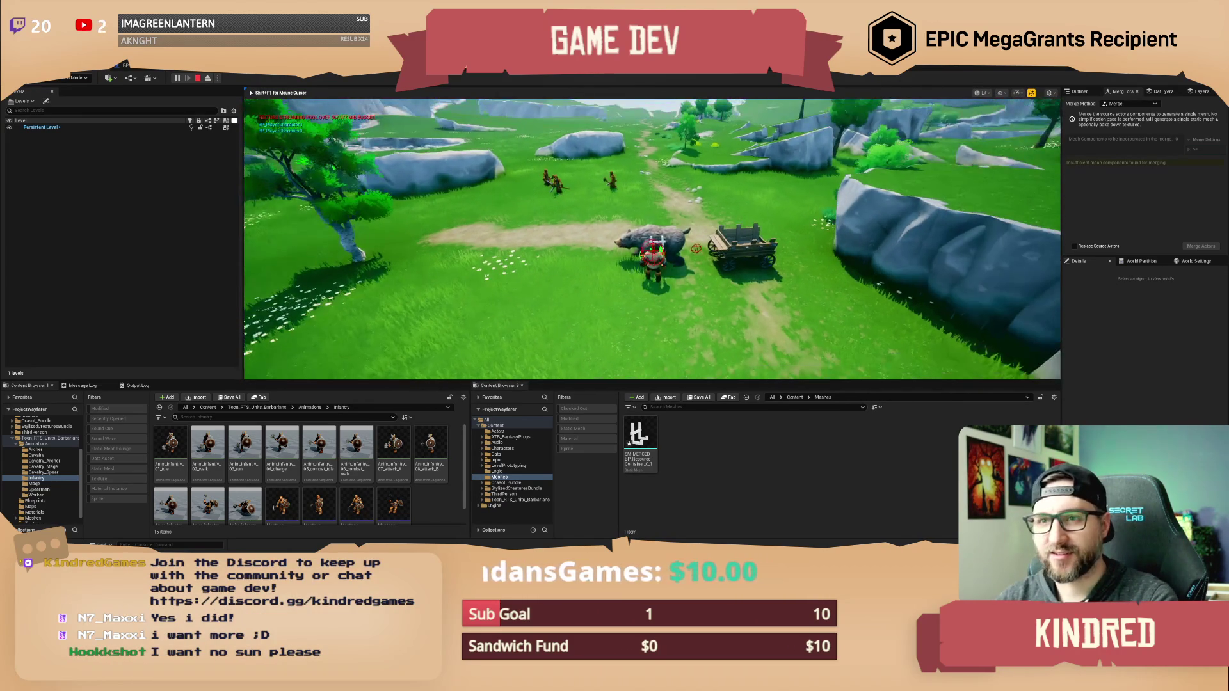
key(Escape)
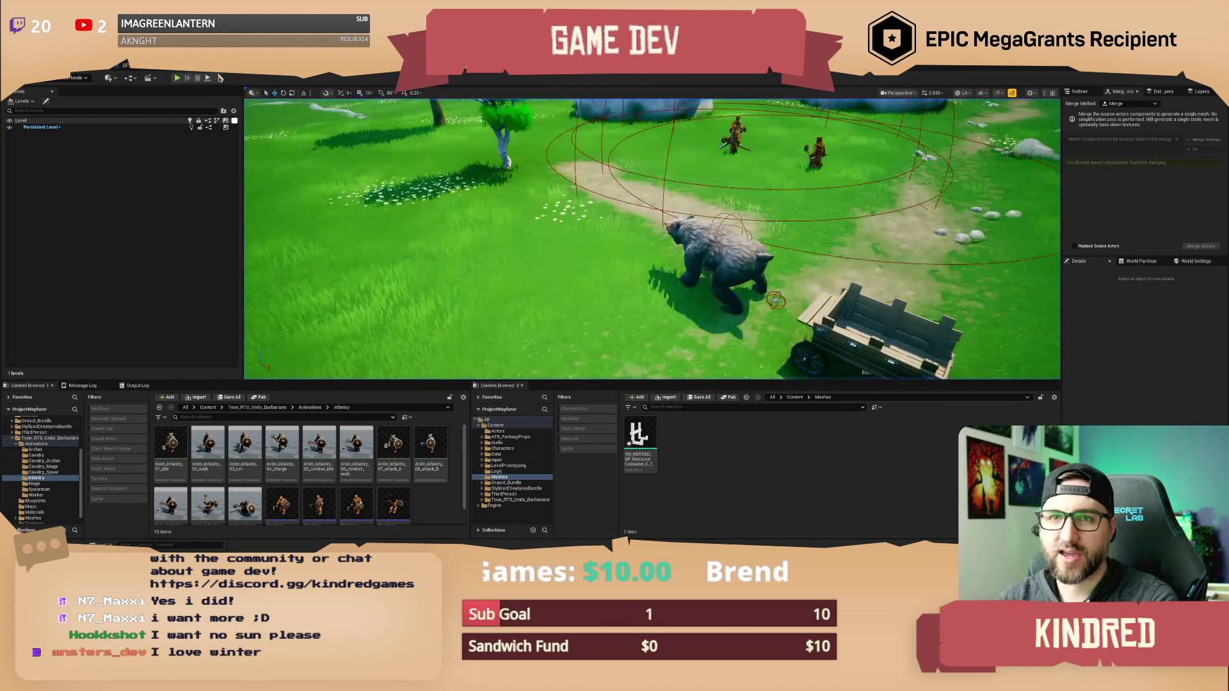
click(220, 77)
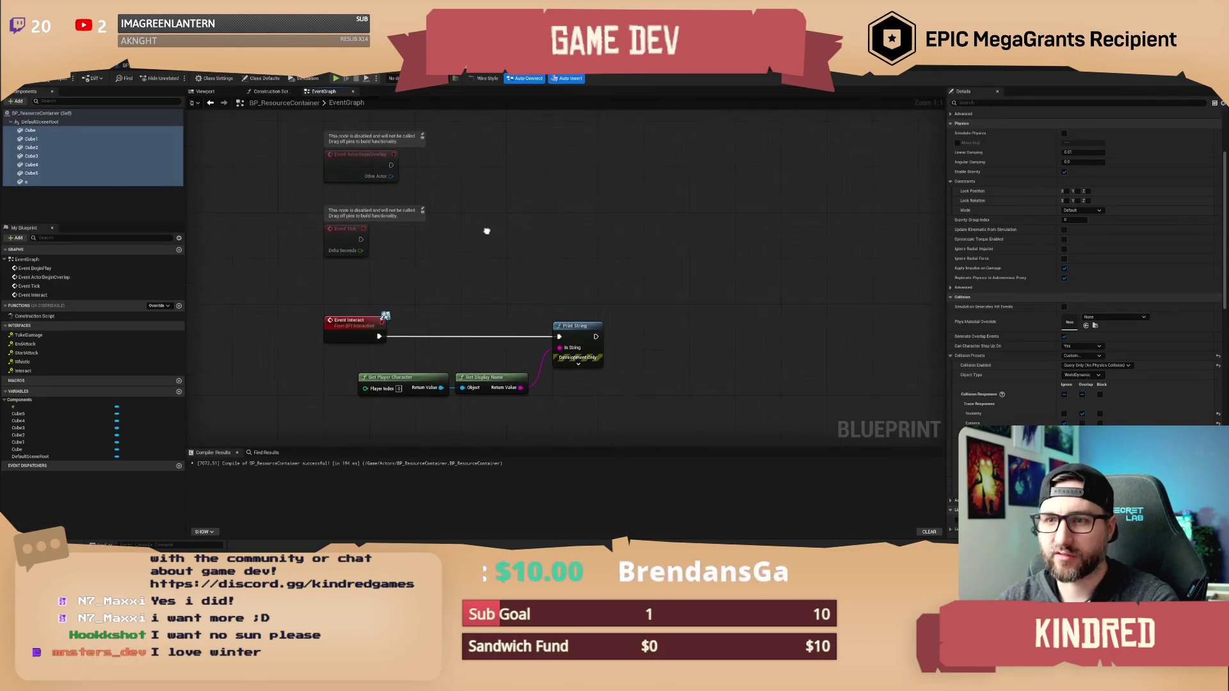
click(123, 76)
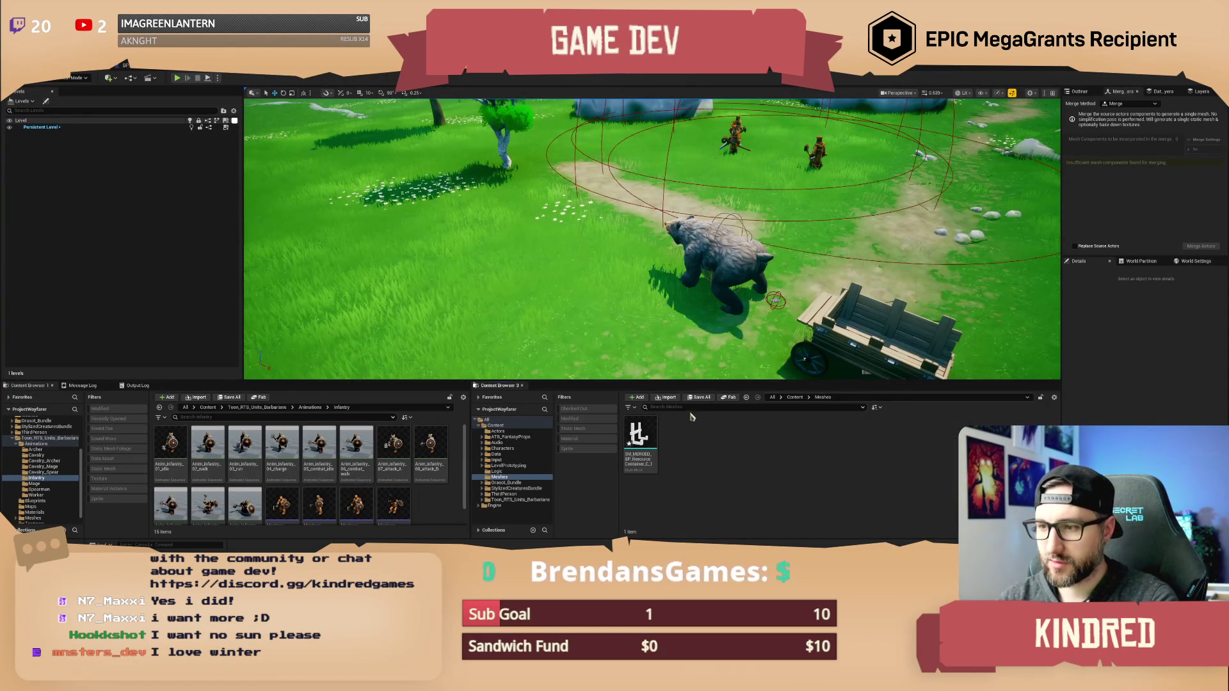
Search the Content root for 'resour' and select BP_Resource.
click(795, 398)
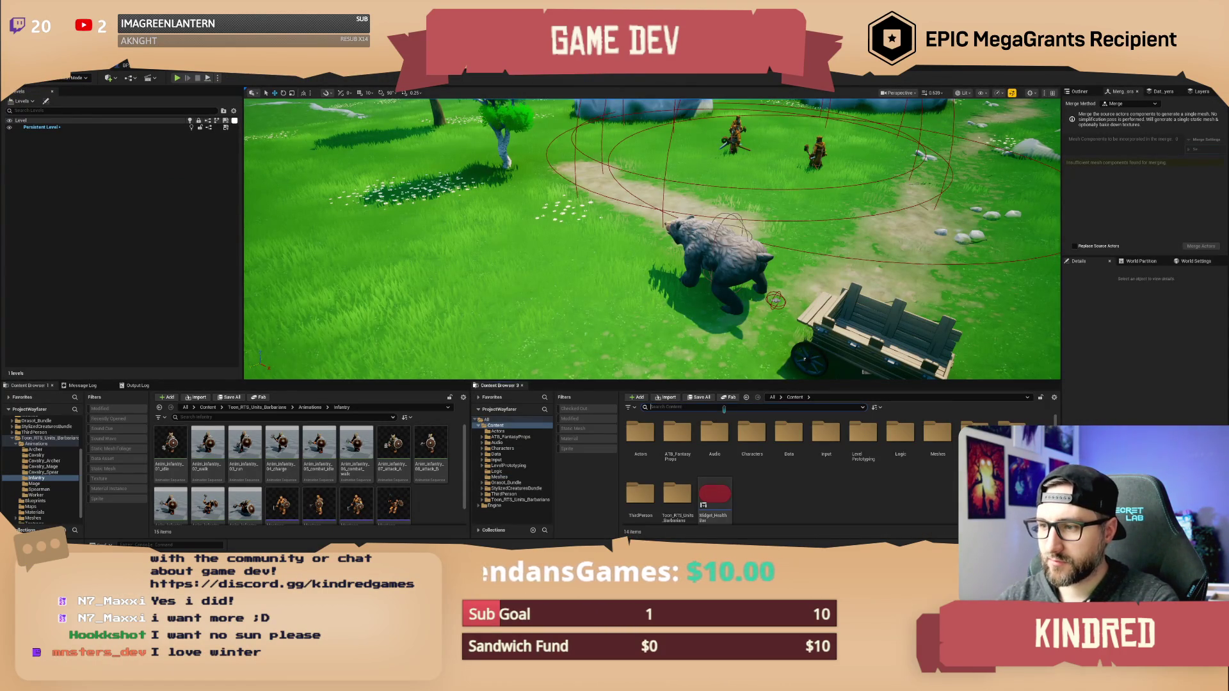
text(resour)
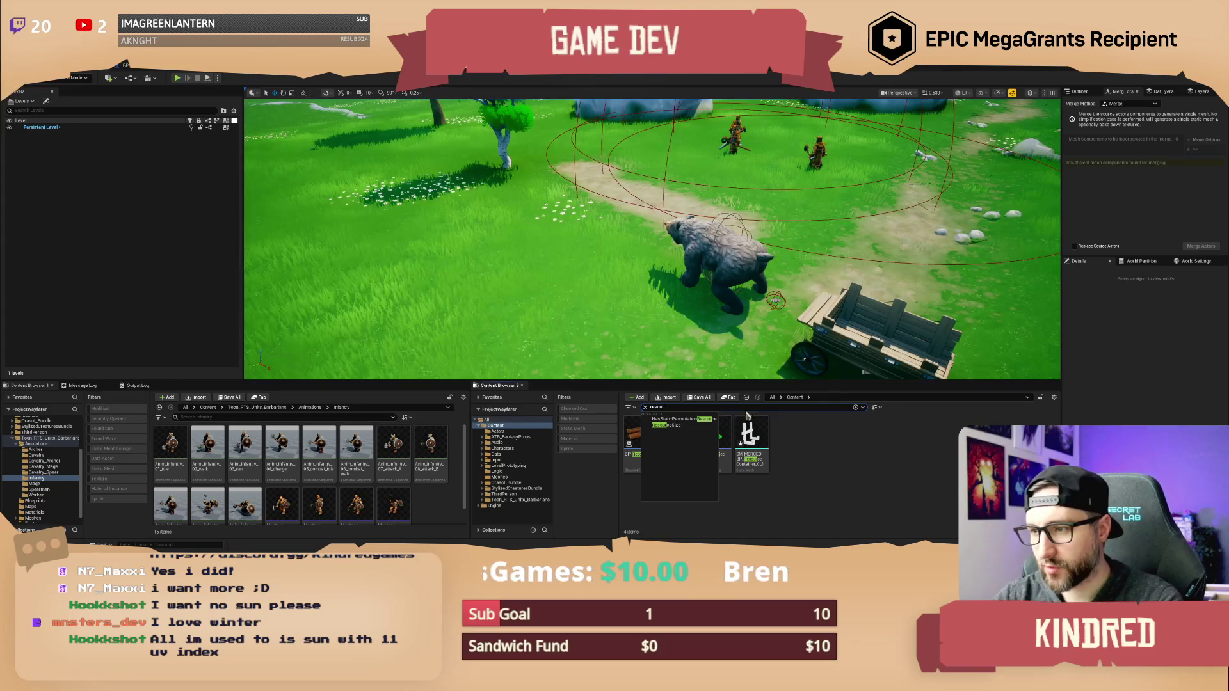
click(647, 447)
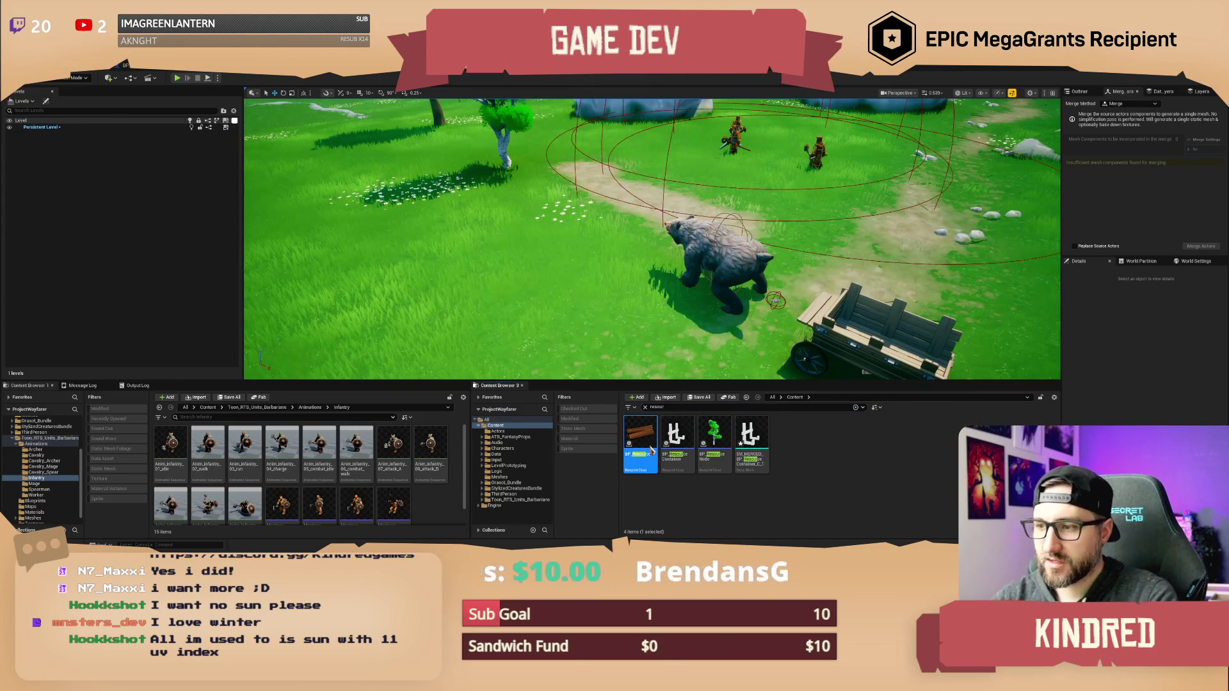
Open BP_Resource's event graph and bring the 'wyoming winter' image results window into view.
double_click(652, 450)
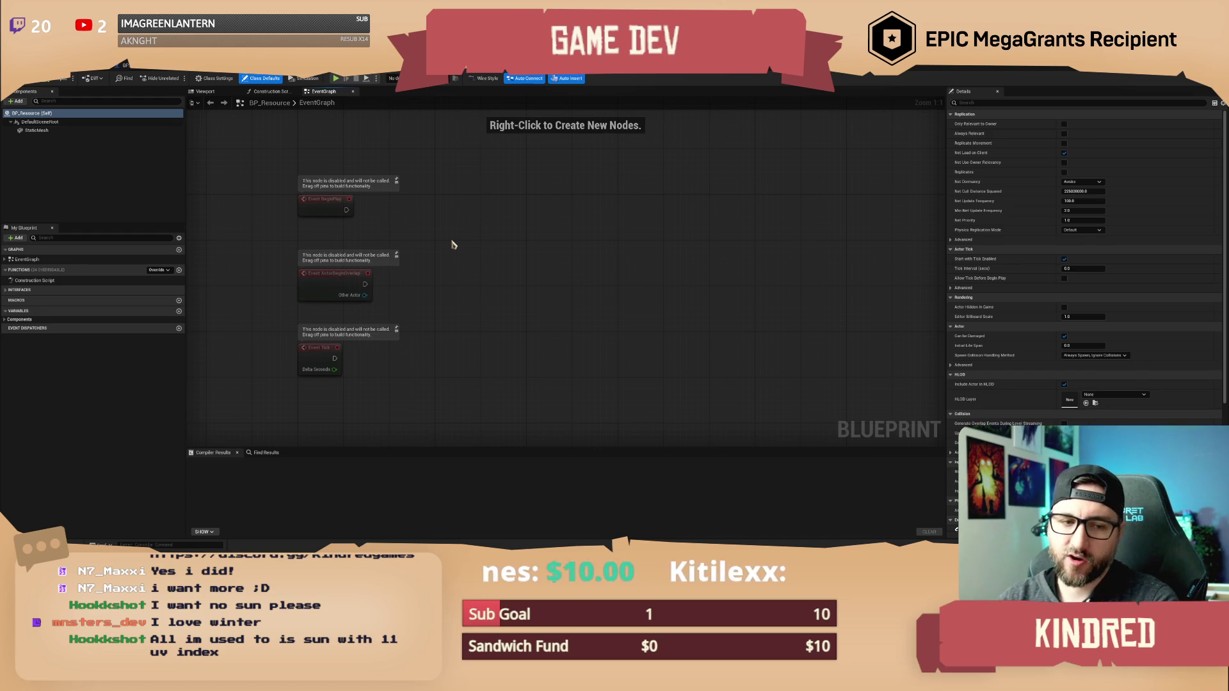
drag(452, 245, 433, 237)
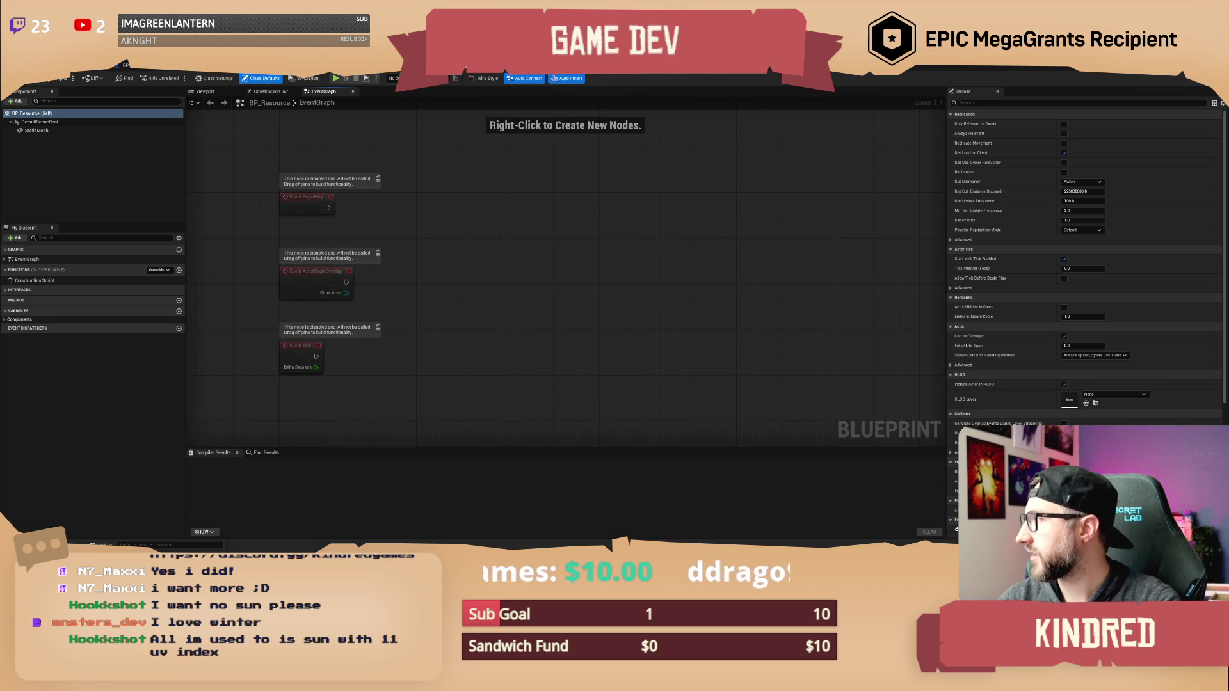
mouse_move(1228, 202)
mouse_down()
mouse_move(754, 202)
mouse_move(530, 127)
mouse_up()
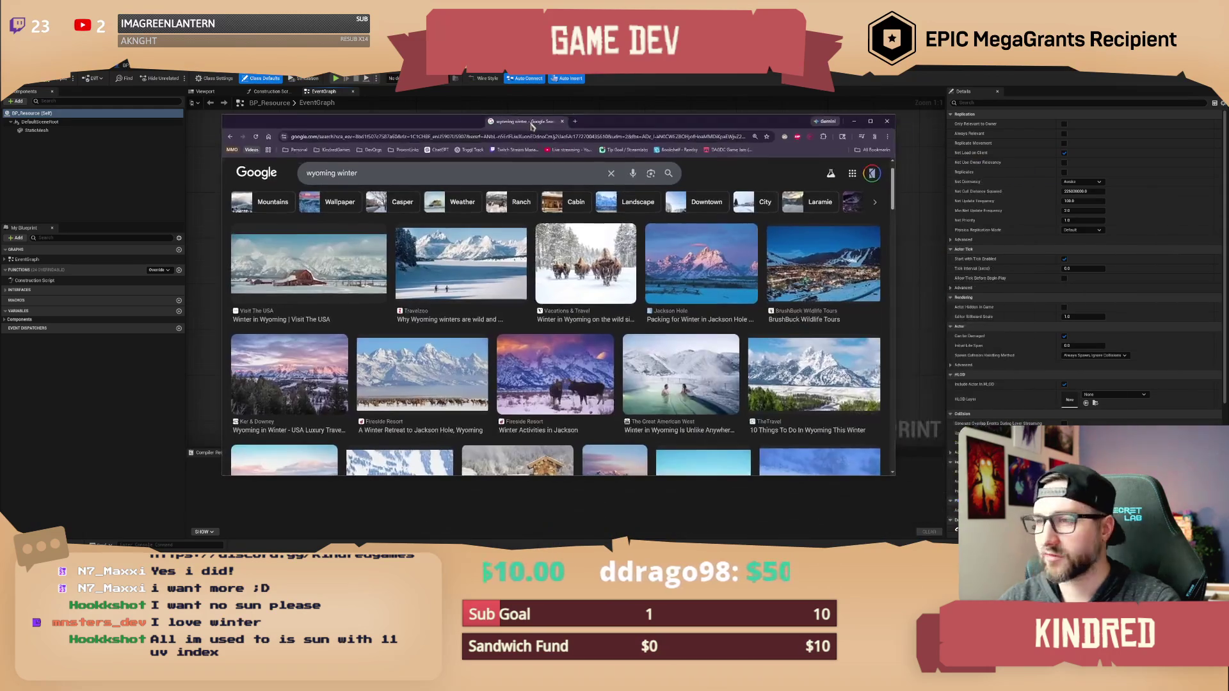
Maximise Chrome, preview the first 'wyoming winter' image, then switch back to Unreal.
double_click(575, 125)
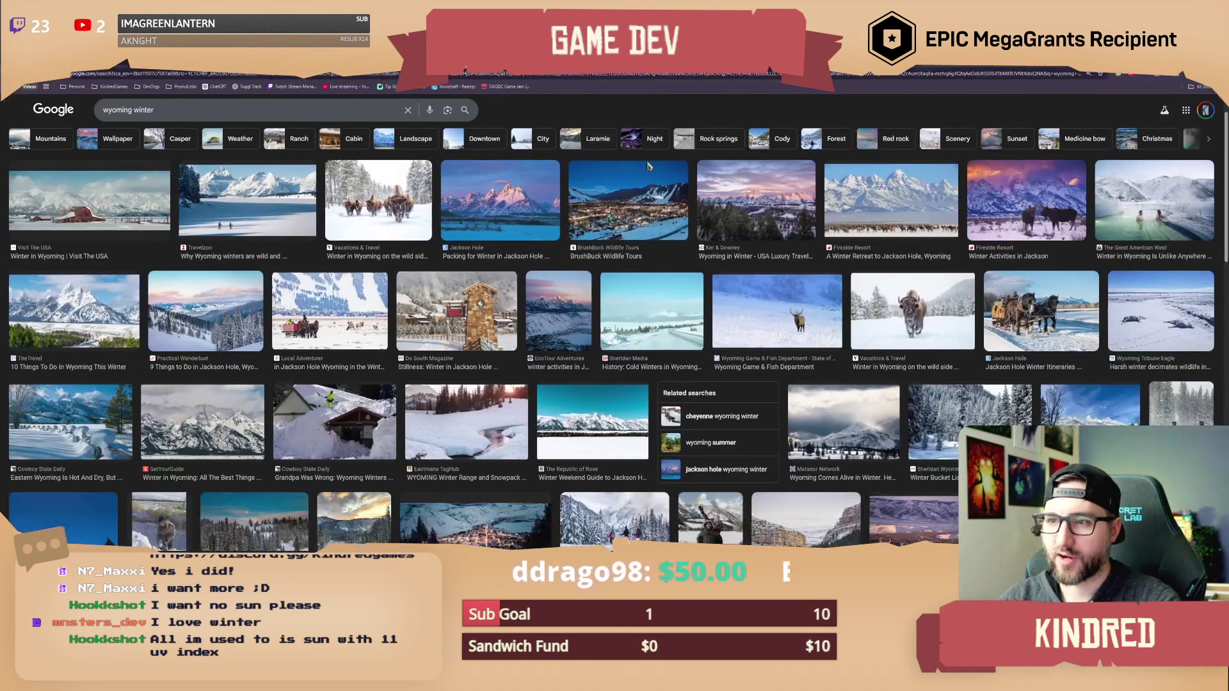
click(112, 205)
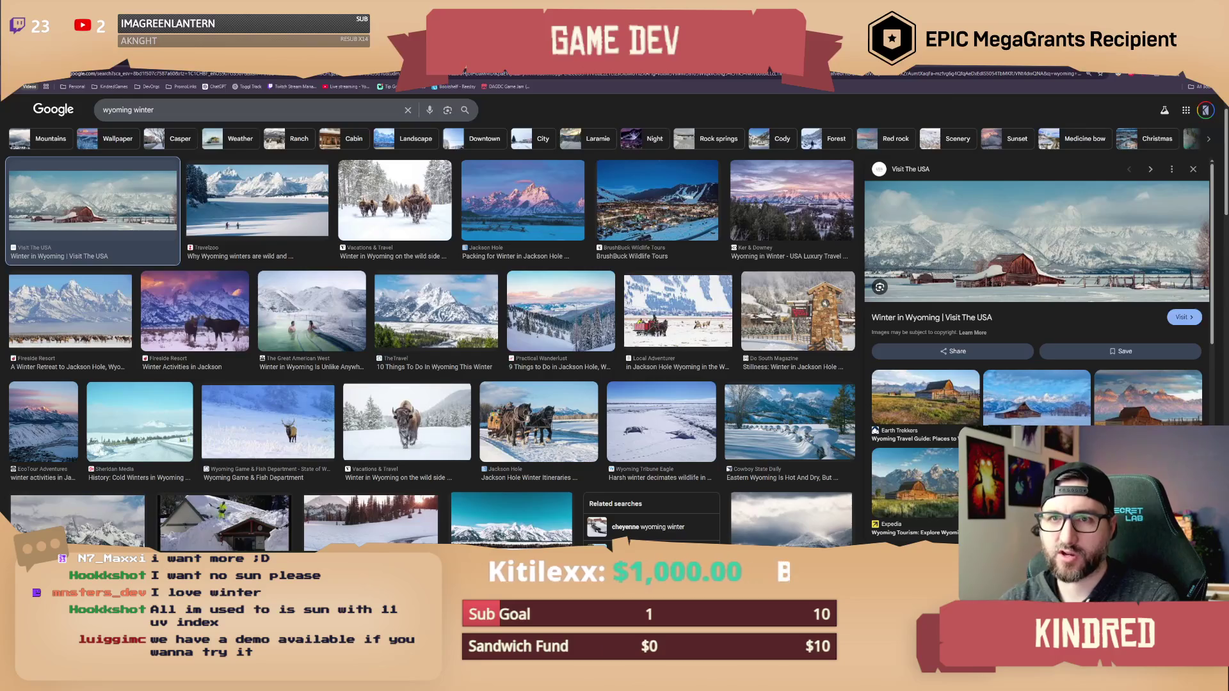
key(alt+Tab)
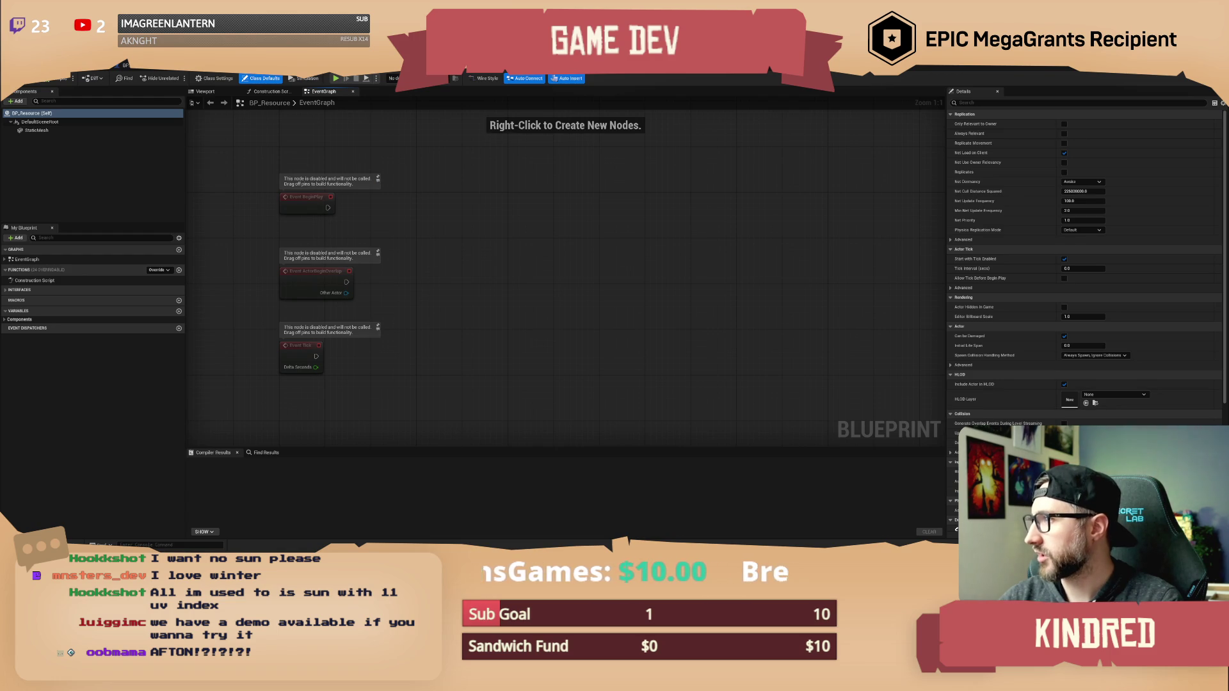
Add an Event Interact node from the Interfaces list in My Blueprint.
drag(465, 261, 491, 263)
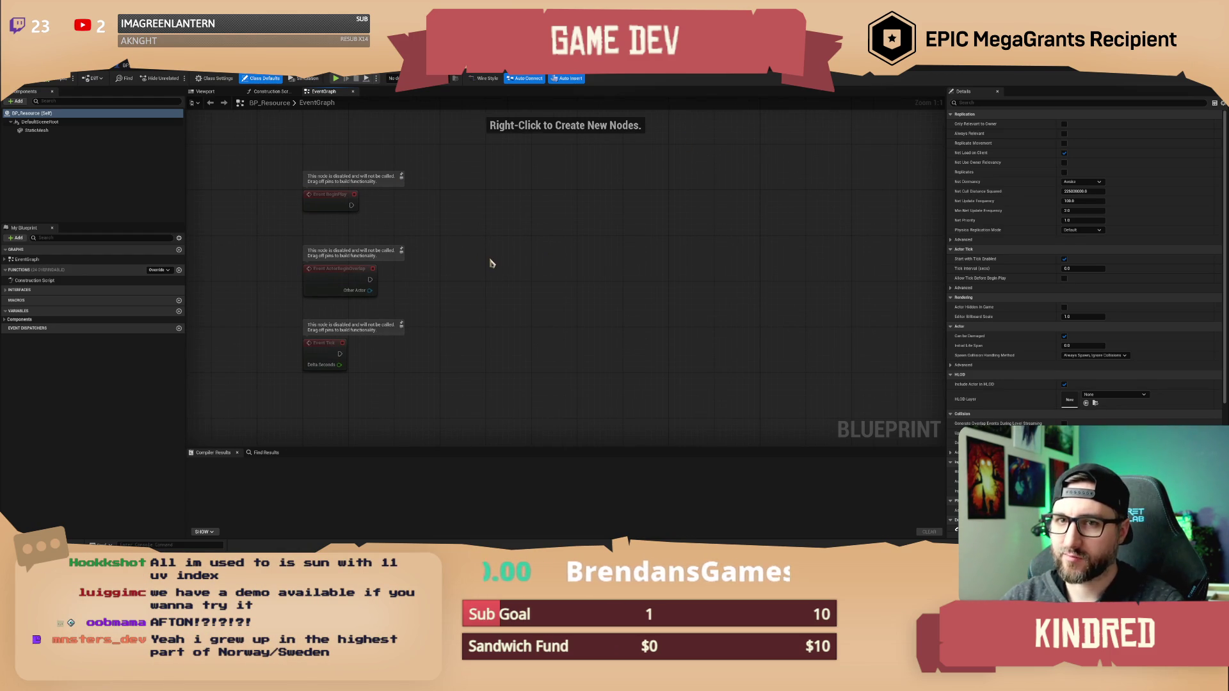
drag(491, 263, 519, 261)
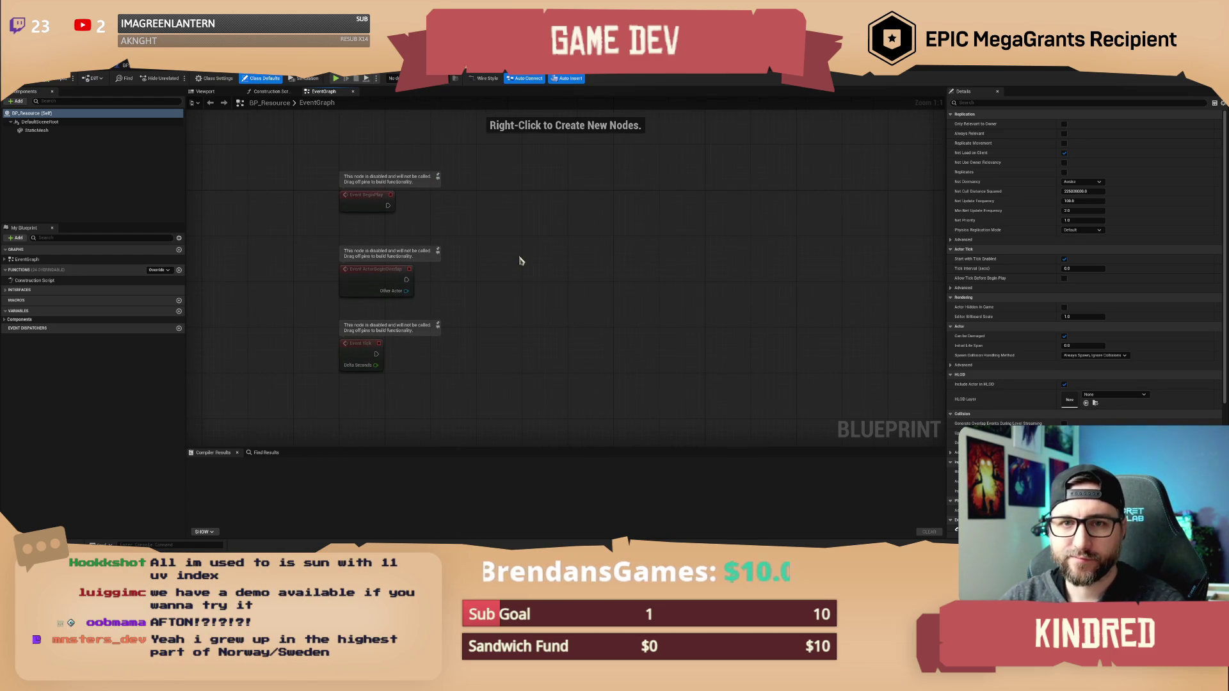
drag(250, 276, 267, 278)
click(5, 290)
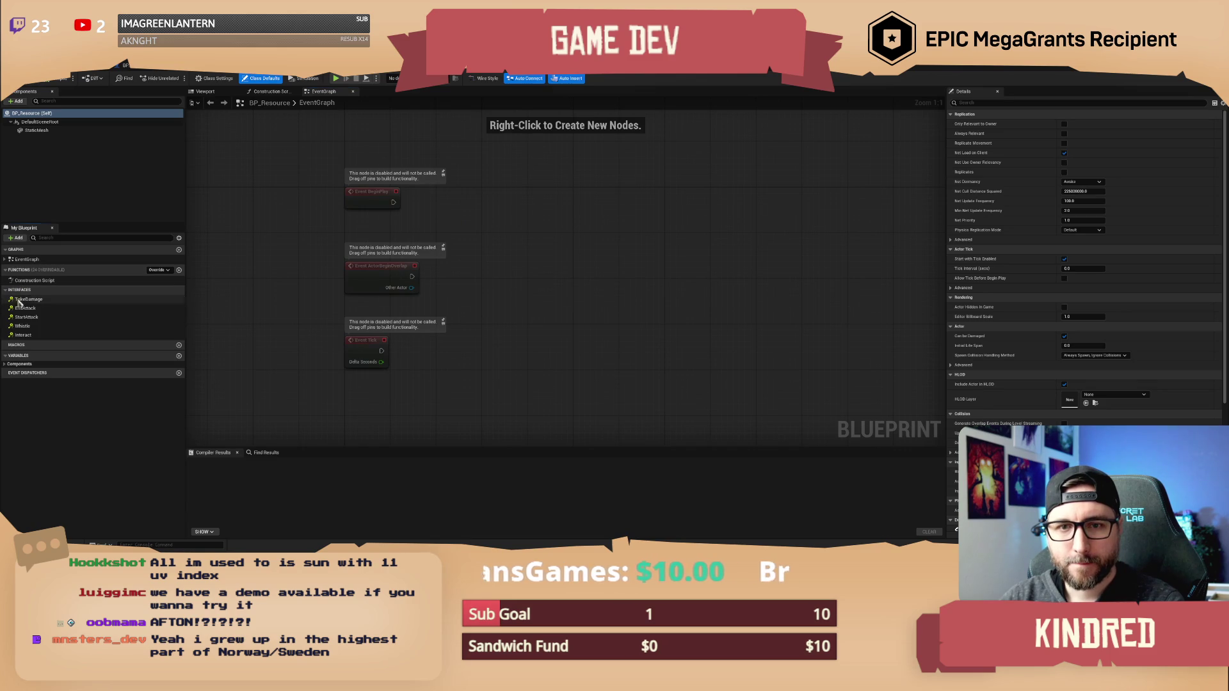
double_click(37, 333)
Delete the three disabled default event nodes and move Event Interact up the graph.
mouse_move(537, 272)
mouse_down()
mouse_move(451, 302)
mouse_move(413, 296)
mouse_move(324, 174)
mouse_move(324, 131)
mouse_move(326, 155)
mouse_up()
key(Delete)
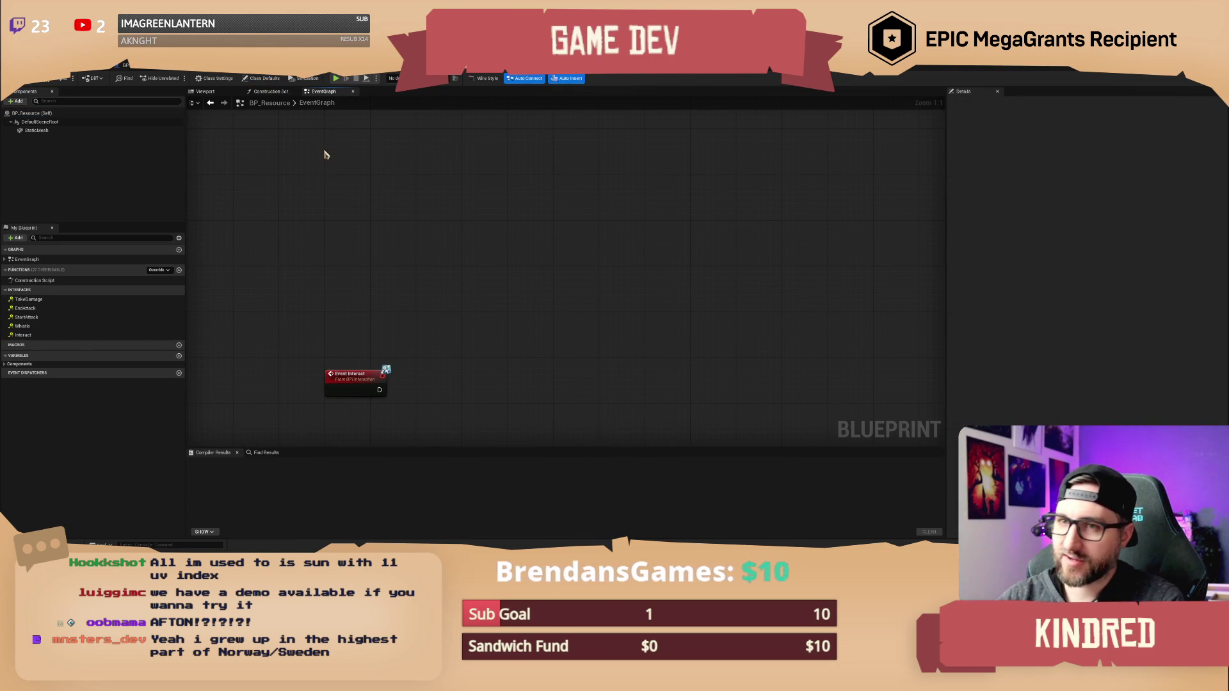
mouse_move(354, 383)
mouse_down()
mouse_move(354, 192)
mouse_move(365, 210)
mouse_up()
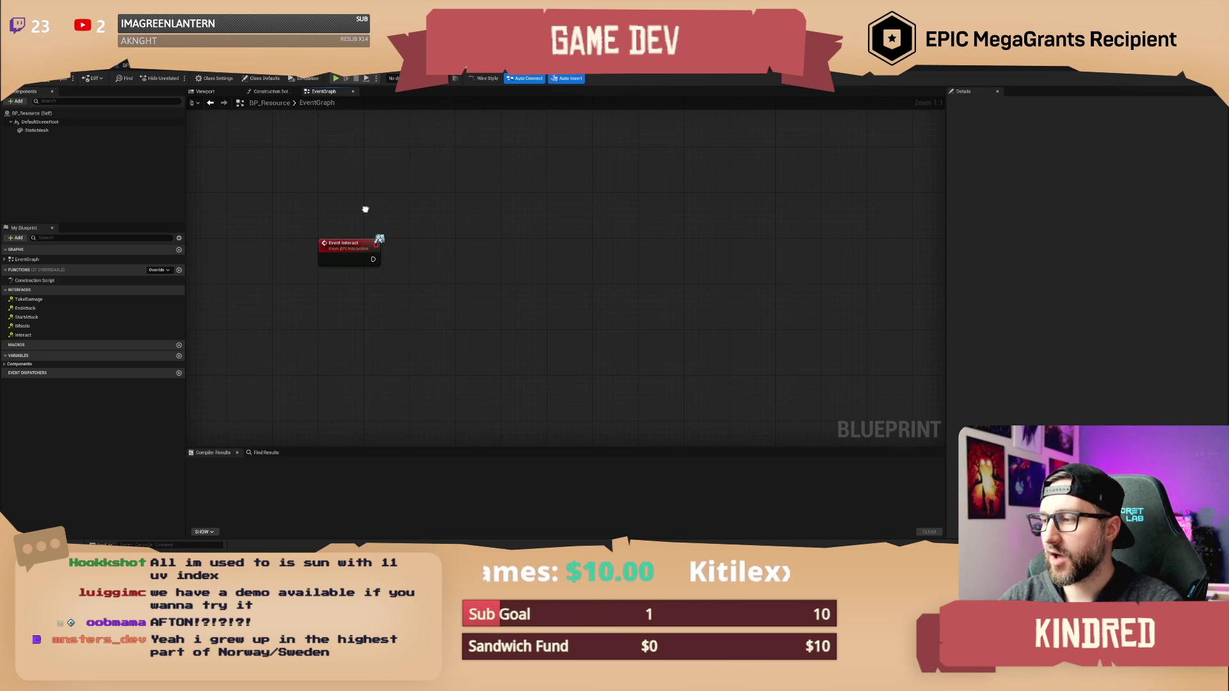
drag(340, 260, 340, 217)
drag(395, 163, 331, 169)
Compile and save BP_Resource with Ctrl+S.
key(ctrl+s)
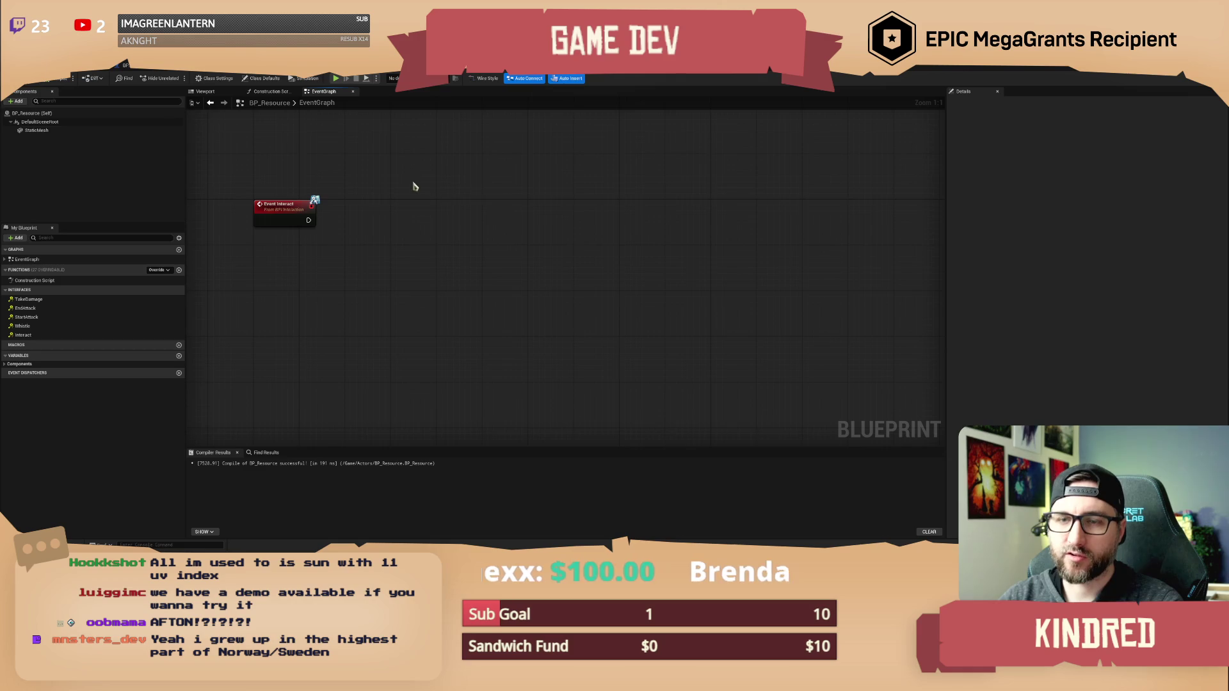
drag(406, 184, 431, 196)
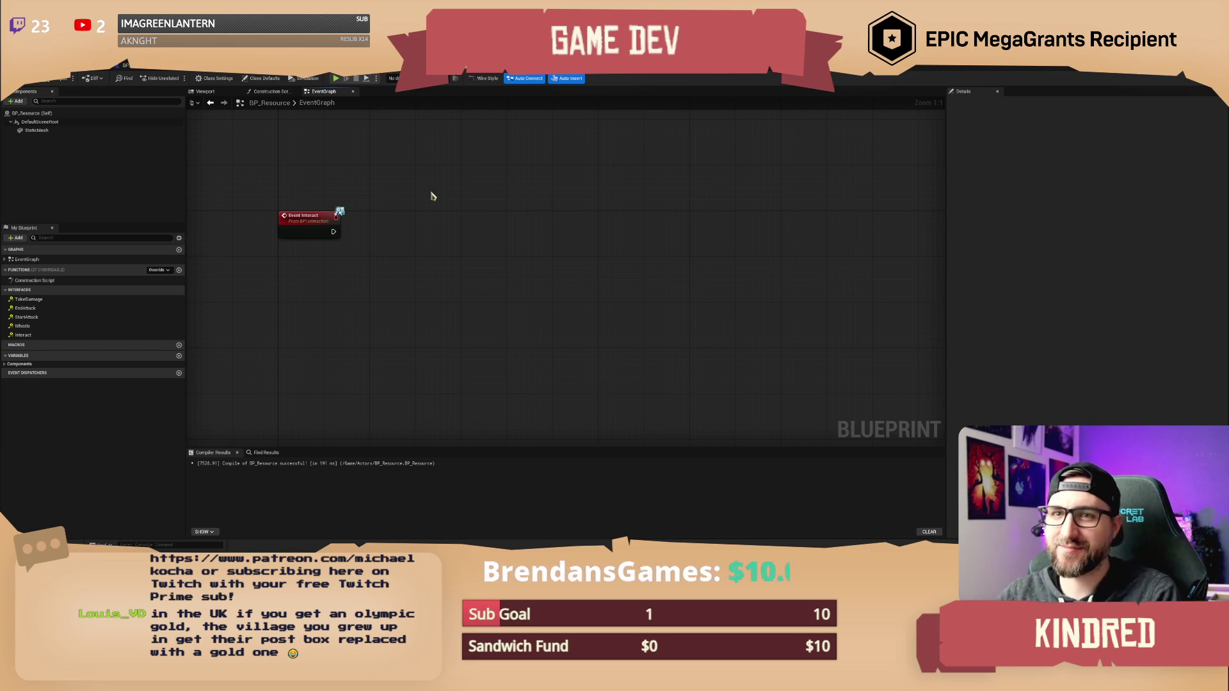
mouse_move(432, 195)
mouse_down()
mouse_move(415, 250)
mouse_move(406, 237)
mouse_move(443, 226)
mouse_move(430, 223)
mouse_up()
drag(387, 137, 386, 135)
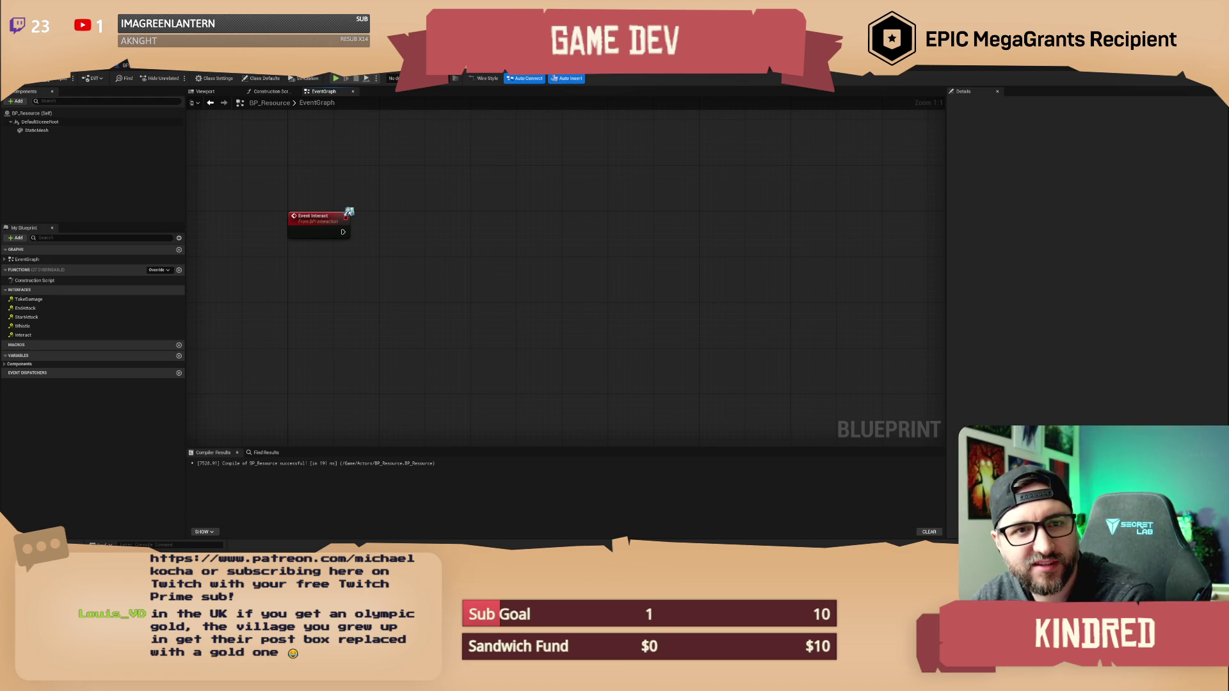
mouse_move(513, 365)
mouse_down()
mouse_move(425, 301)
mouse_move(464, 293)
mouse_move(466, 223)
mouse_up()
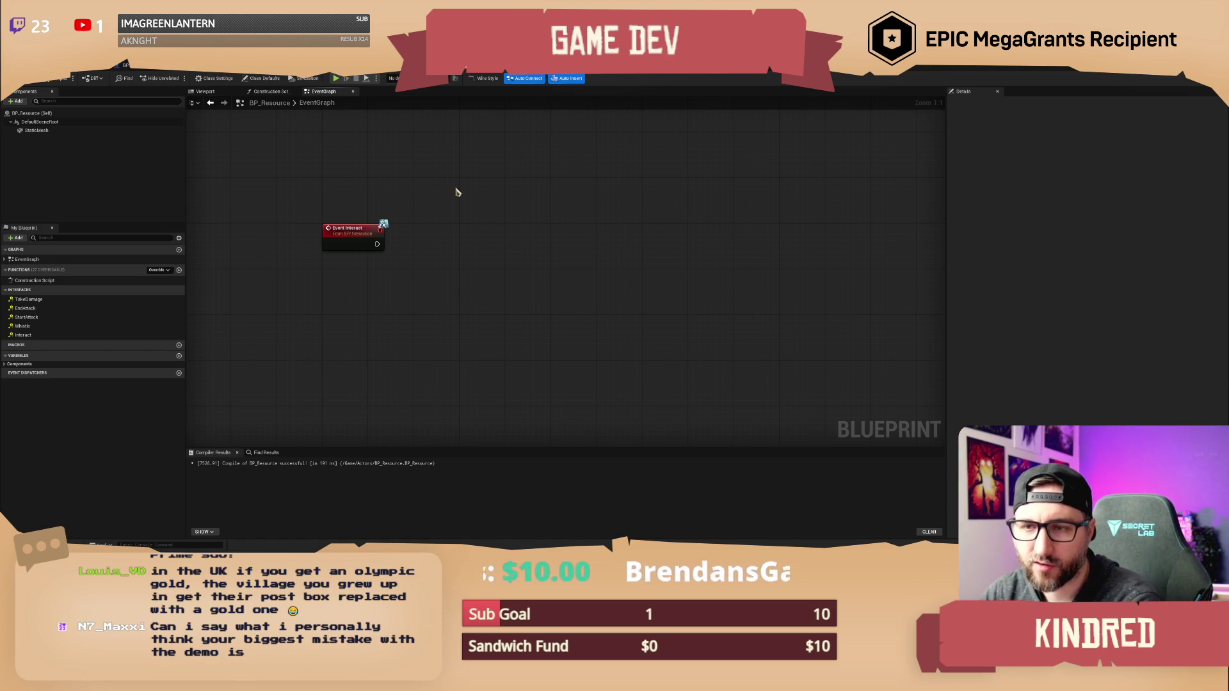
drag(457, 192, 482, 195)
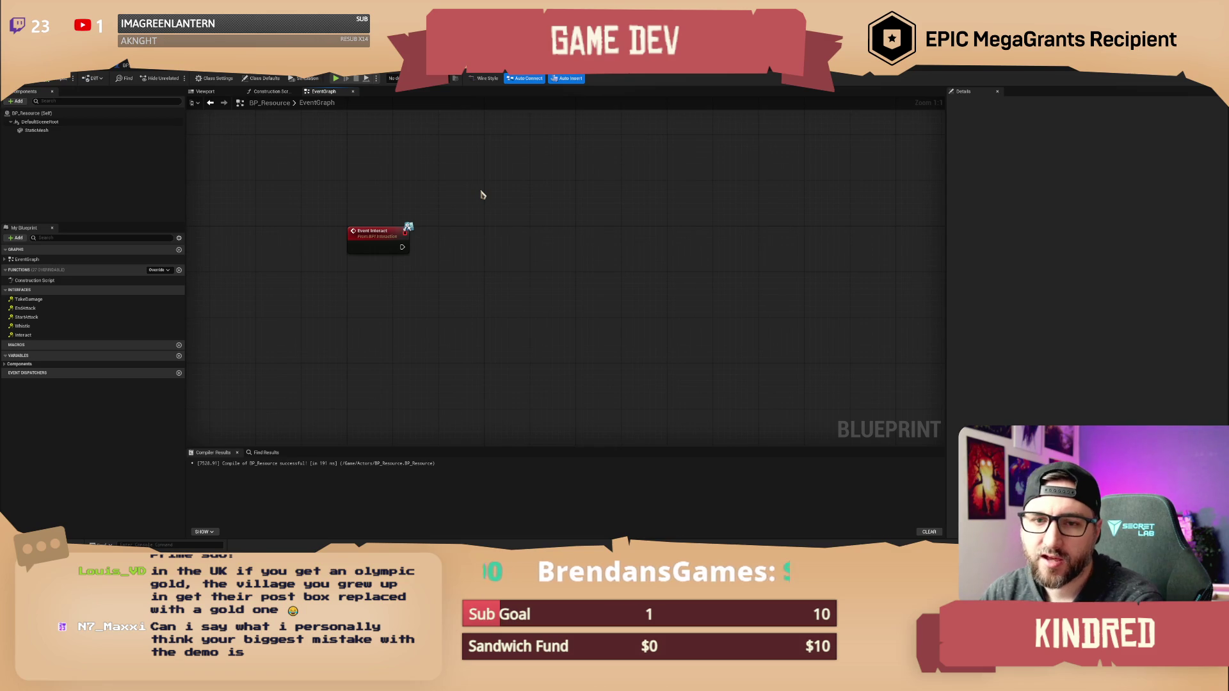